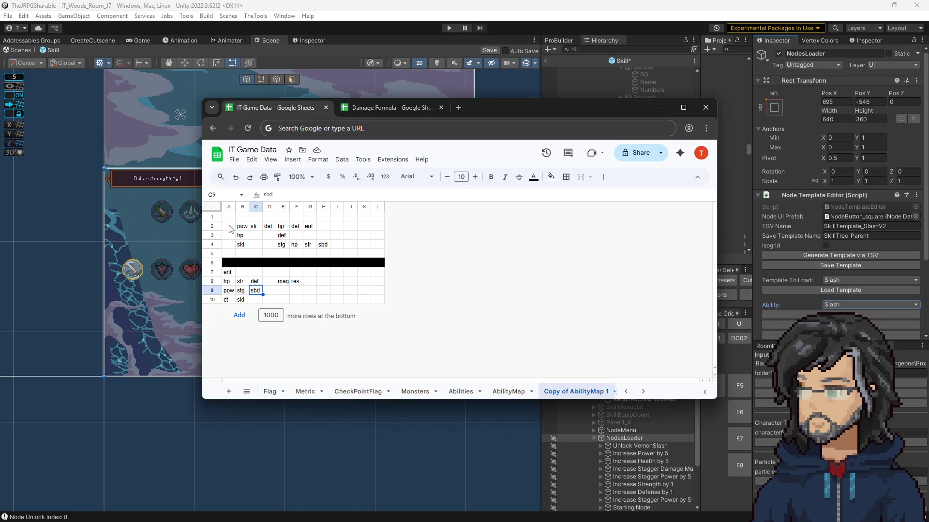
Paste sbd into A2, then undo the paste so the grid is unchanged.
left_click(229, 226)
type("sbd")
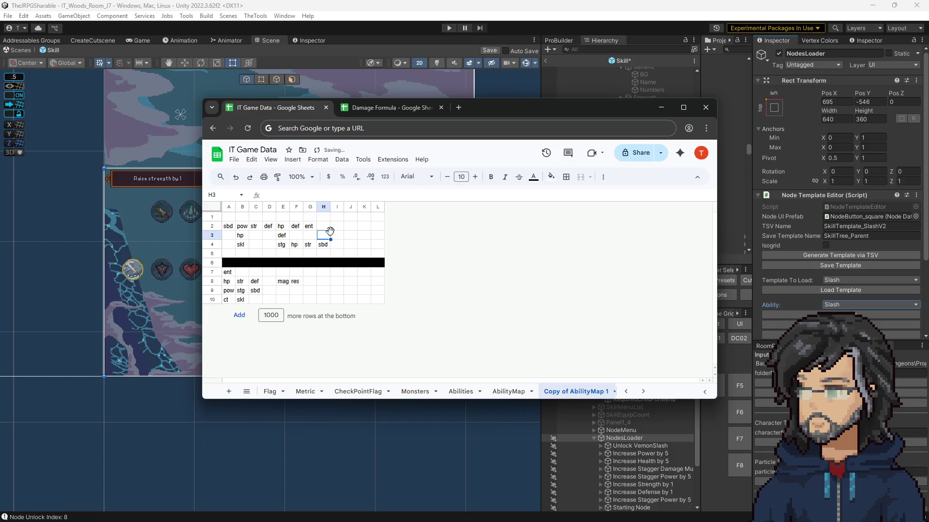
left_click(241, 218)
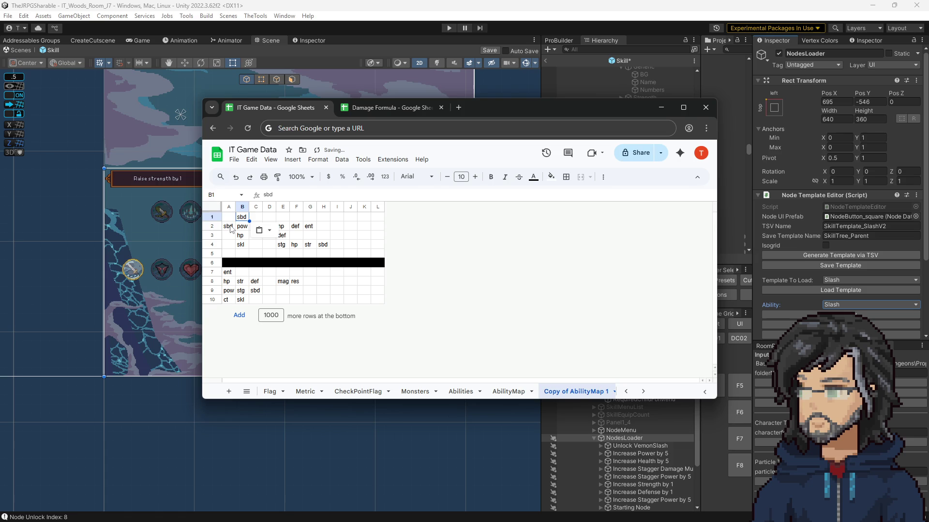
key("ctrl+z")
left_click(265, 236)
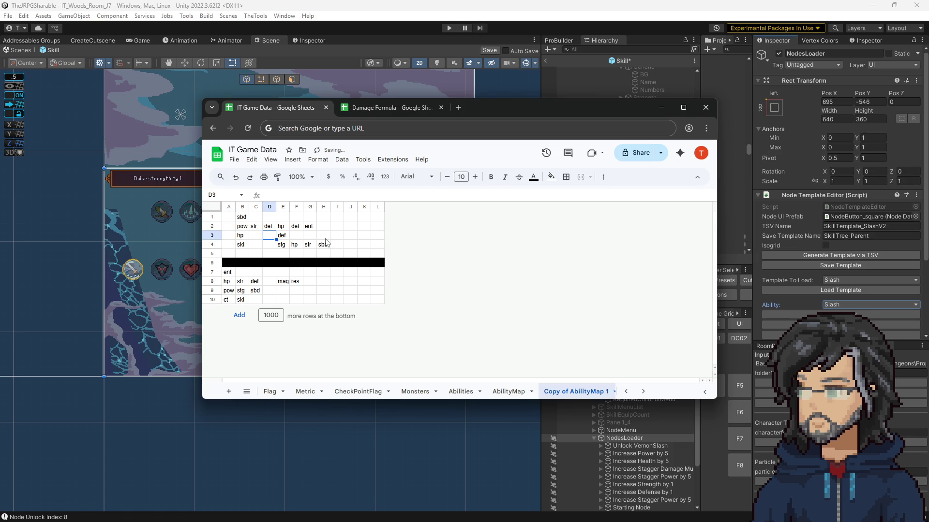
key("ctrl+z")
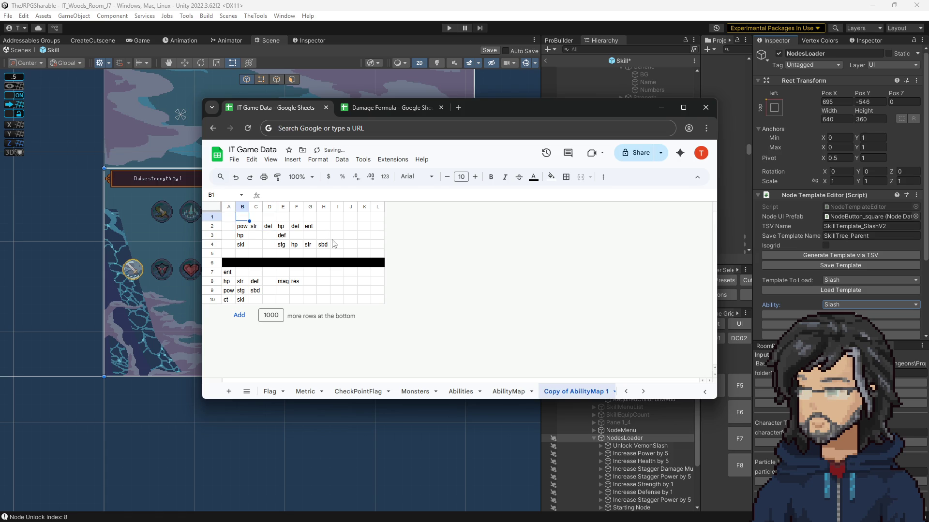
Look over the stat cells in rows 2–4 of the skill layout grid.
left_click(333, 244)
left_click(245, 246)
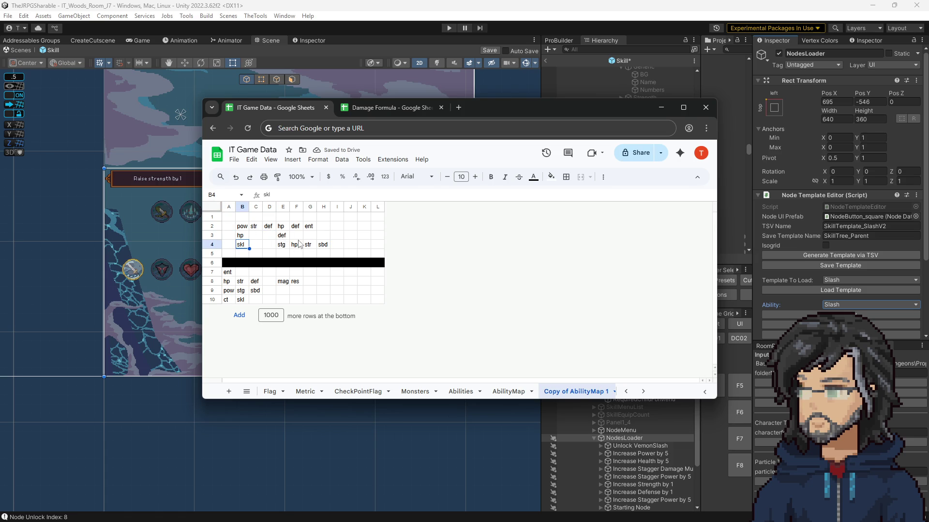
left_click_drag(308, 225, 240, 235)
left_click(281, 226)
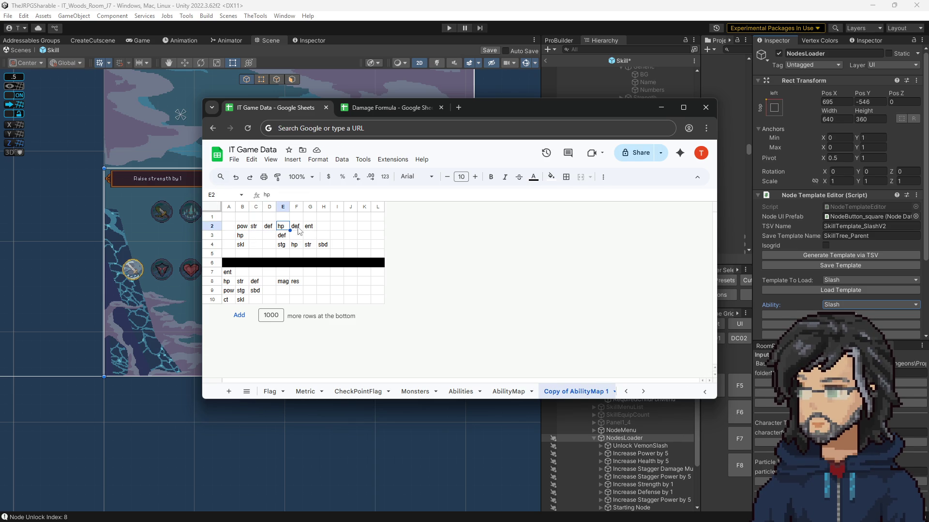
mouse_move(498, 107)
left_mouse_down()
mouse_move(627, 100)
mouse_move(488, 127)
mouse_move(497, 126)
left_mouse_up()
mouse_move(267, 244)
left_mouse_down()
mouse_move(239, 253)
mouse_move(284, 266)
left_mouse_up()
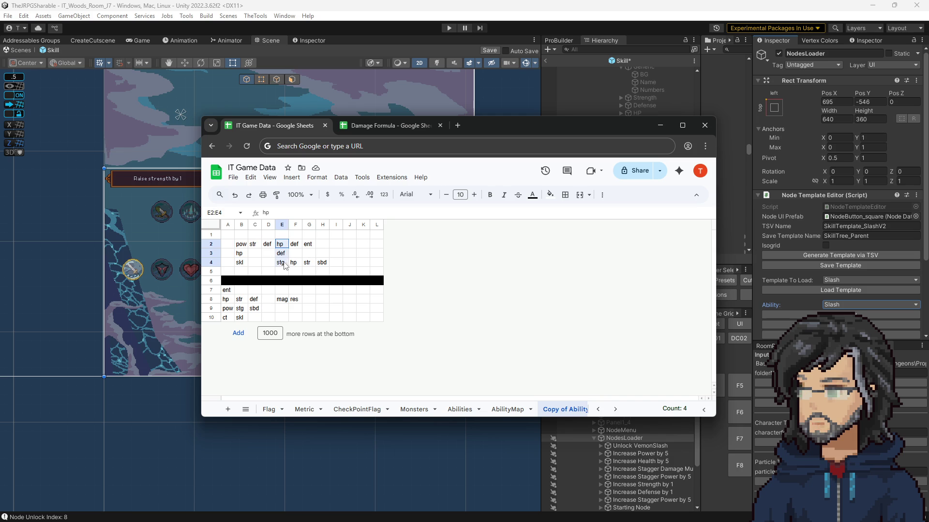
left_click(329, 246)
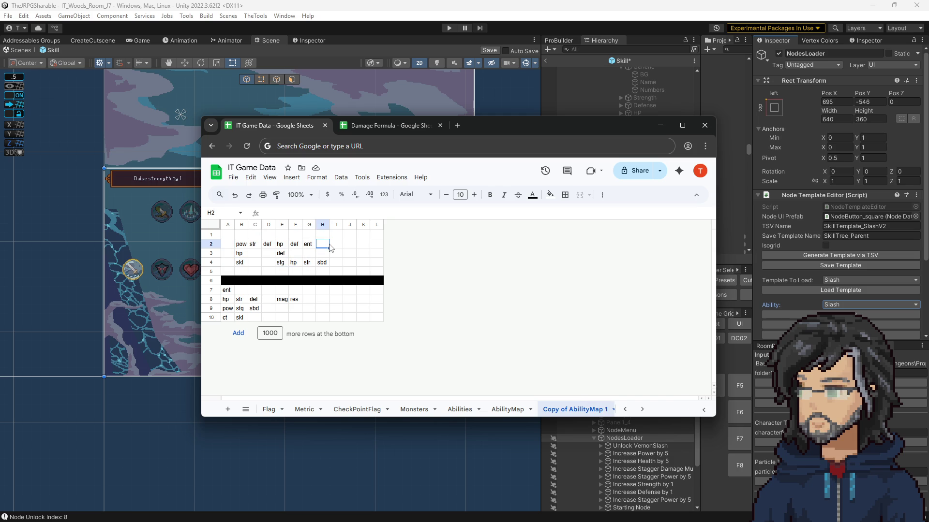
left_click(280, 264)
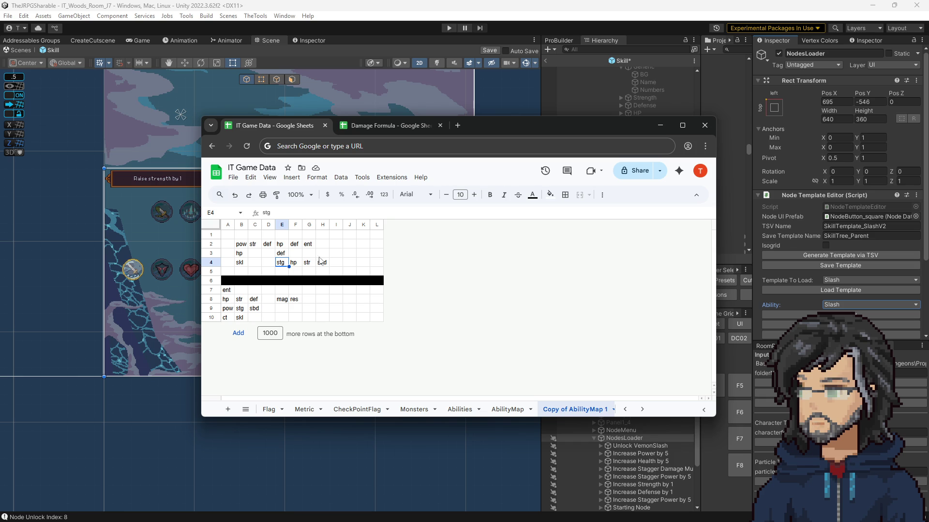
Move sbd from H4 down into G5 beneath str.
left_click_drag(309, 262, 338, 263)
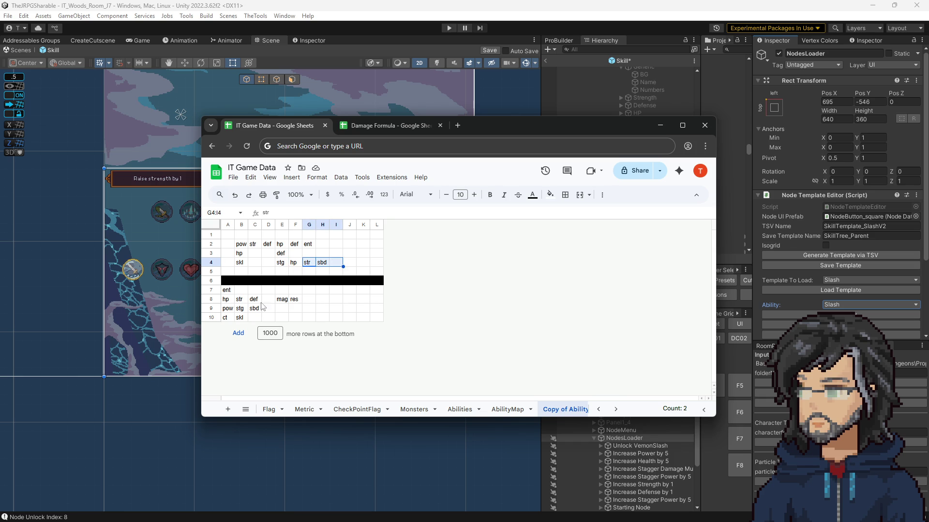
left_click(255, 310)
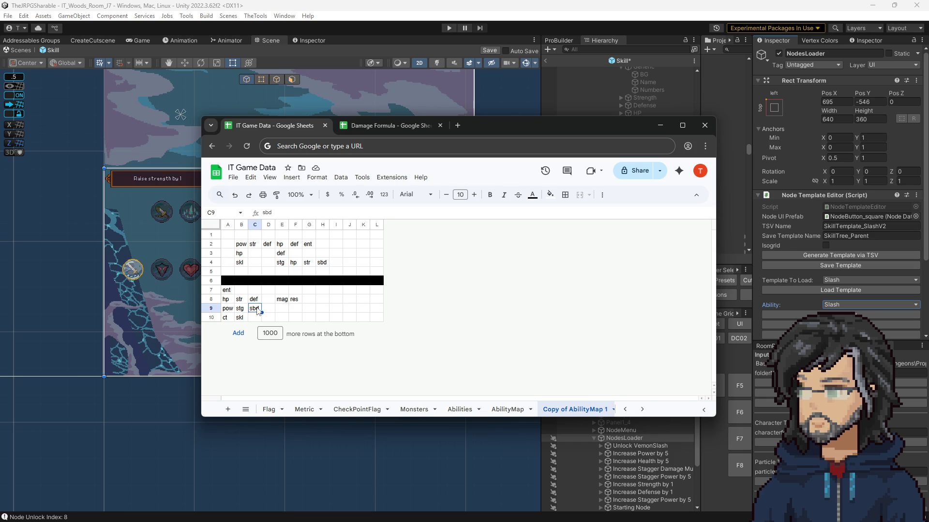
left_click(323, 262)
left_click_drag(323, 264, 309, 272)
left_click(323, 264)
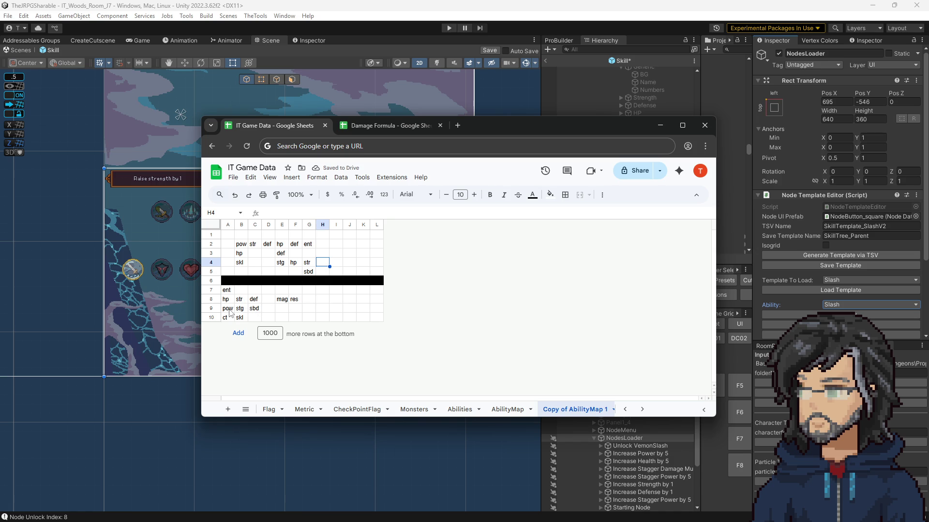
Copy pow from A9 into H4 at the end of row 4.
left_click(230, 310)
key("ctrl+c")
left_click(323, 265)
key("ctrl+v")
Overwrite B2 with hp, then undo to restore pow.
left_click(226, 300)
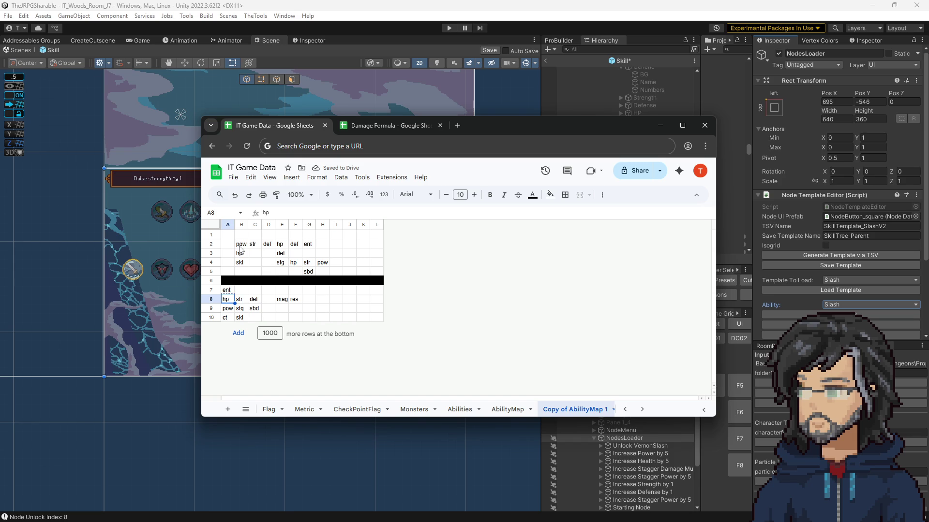
left_click(240, 246)
type("hp")
key("Return")
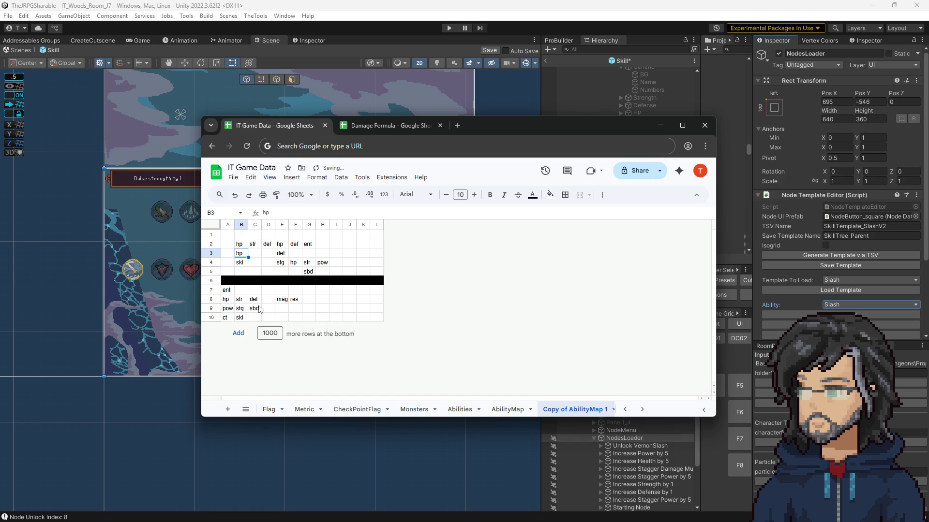
key("ctrl+z")
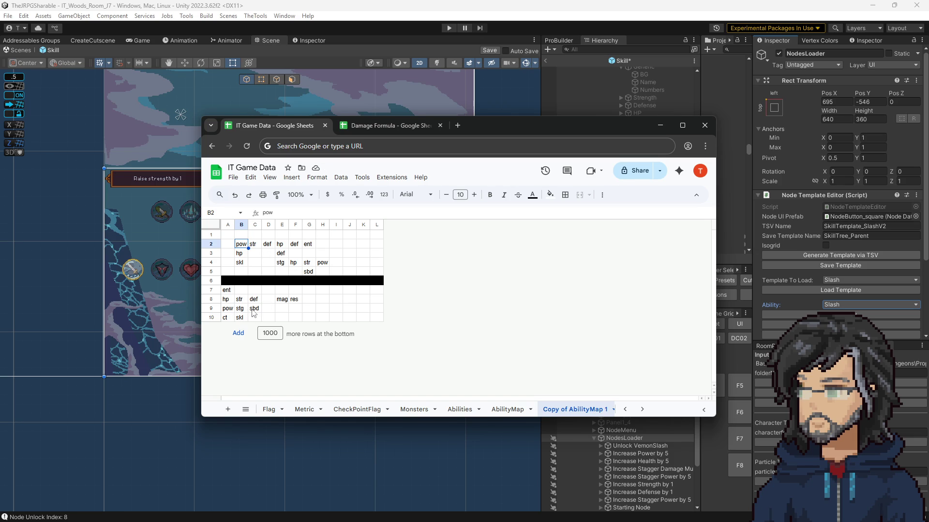
Pick stg in B9 and choose B1 as its destination.
left_click(253, 311)
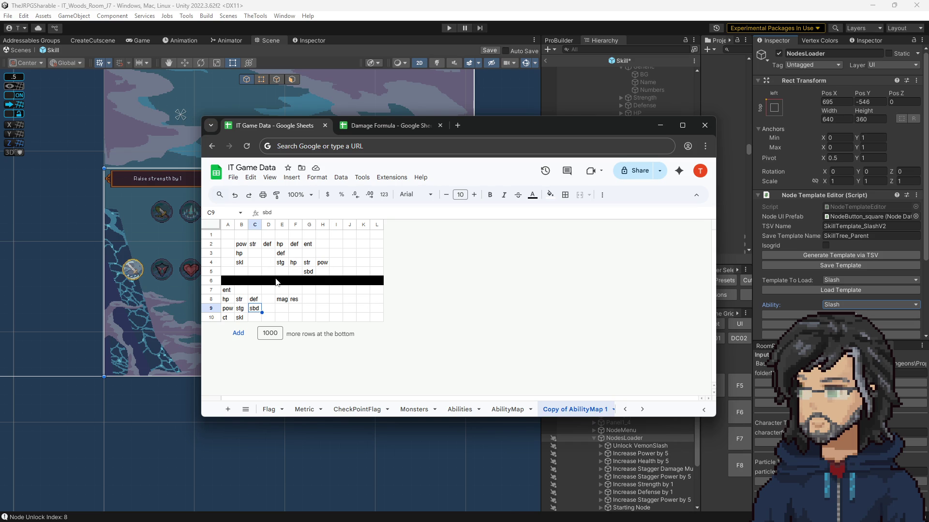
left_click(243, 312)
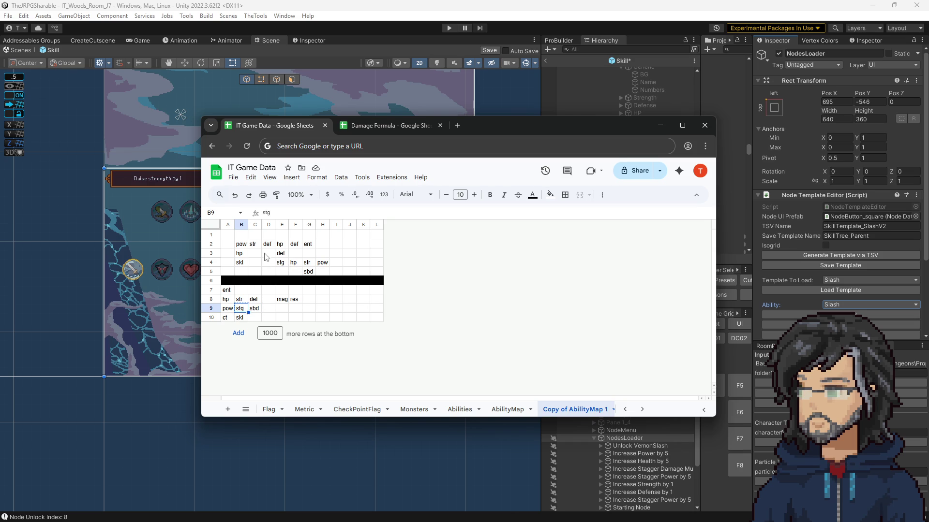
left_click(240, 235)
Paste stg into B1 above pow.
key("ctrl+v")
left_click(255, 253)
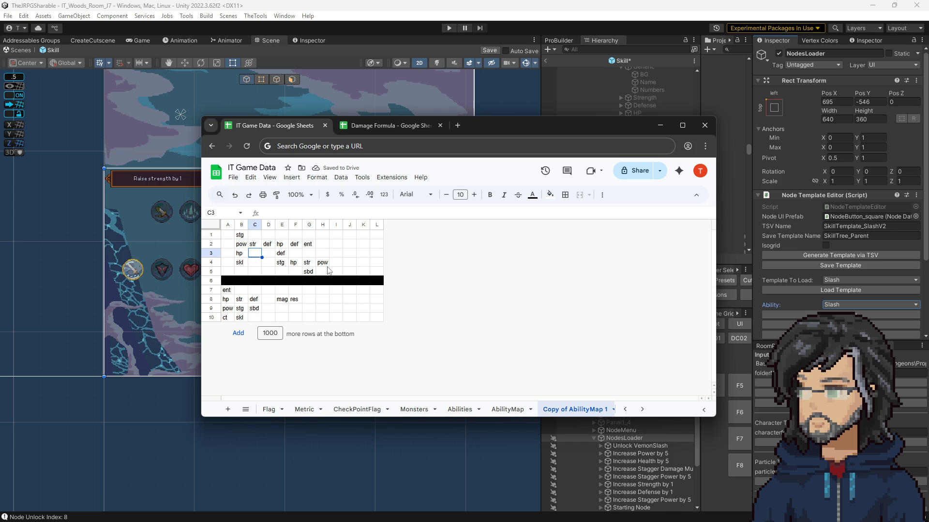
mouse_move(240, 235)
left_mouse_down()
mouse_move(258, 257)
mouse_move(321, 277)
left_mouse_up()
left_click(340, 253)
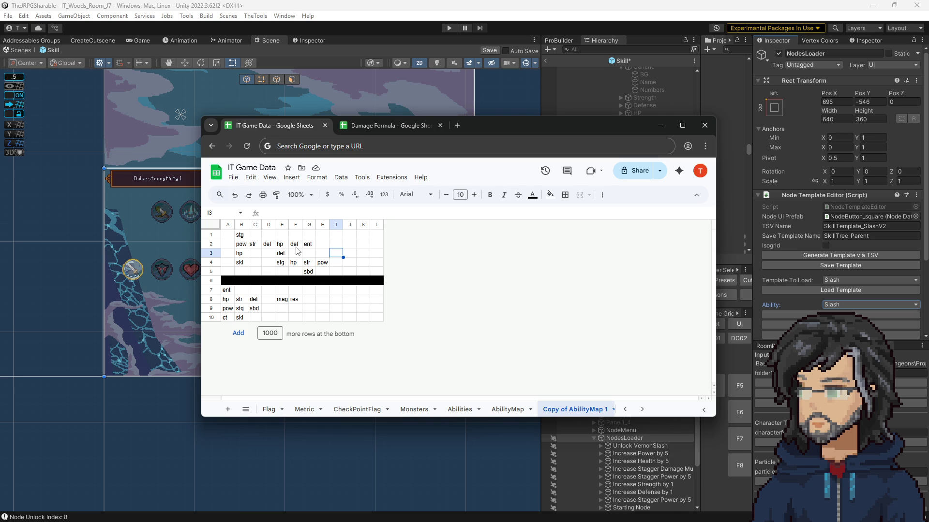
Check each entry of the layout: def, str, pow, hp, skl, stg and sbd.
left_click(269, 244)
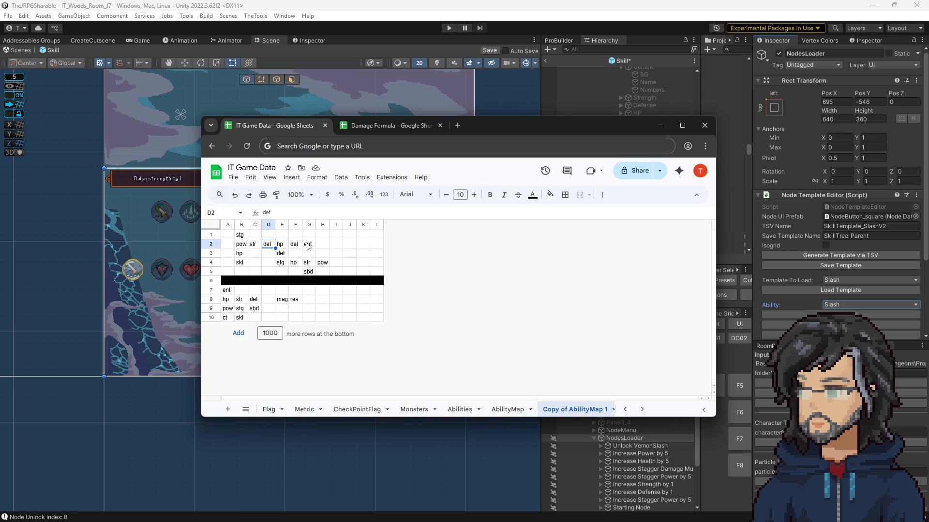
left_click(255, 247)
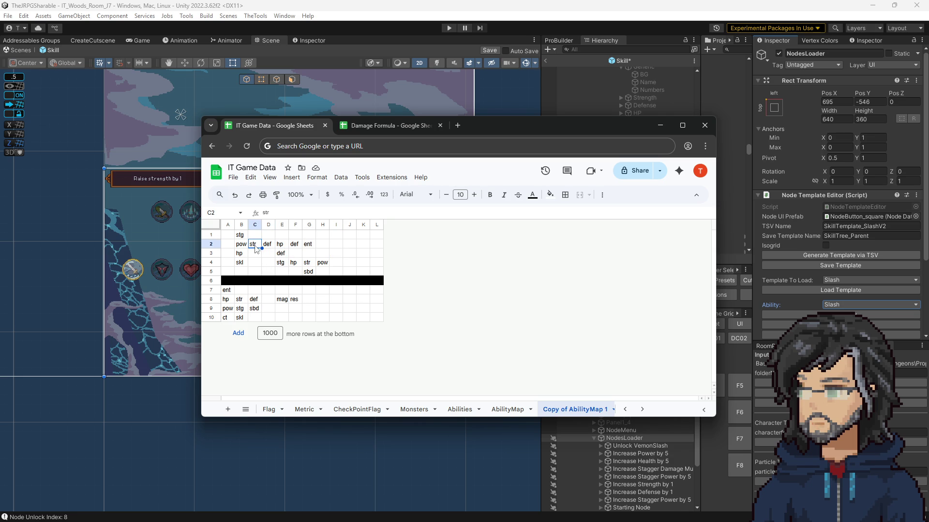
left_click(308, 265)
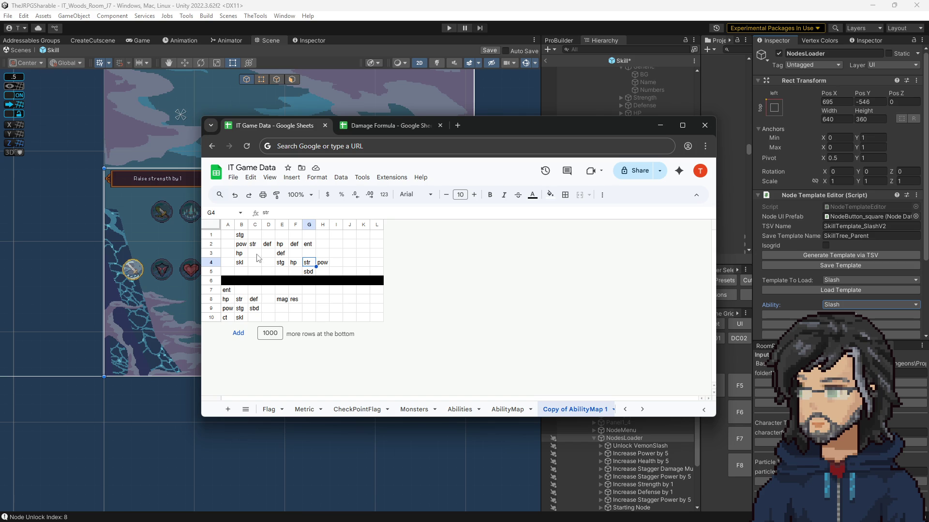
left_click(239, 246)
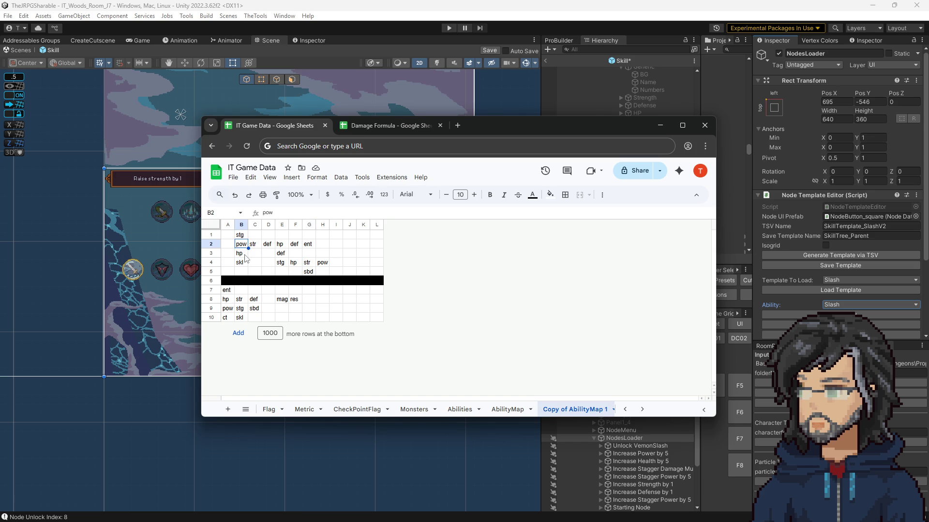
left_click(246, 254)
left_click(243, 265)
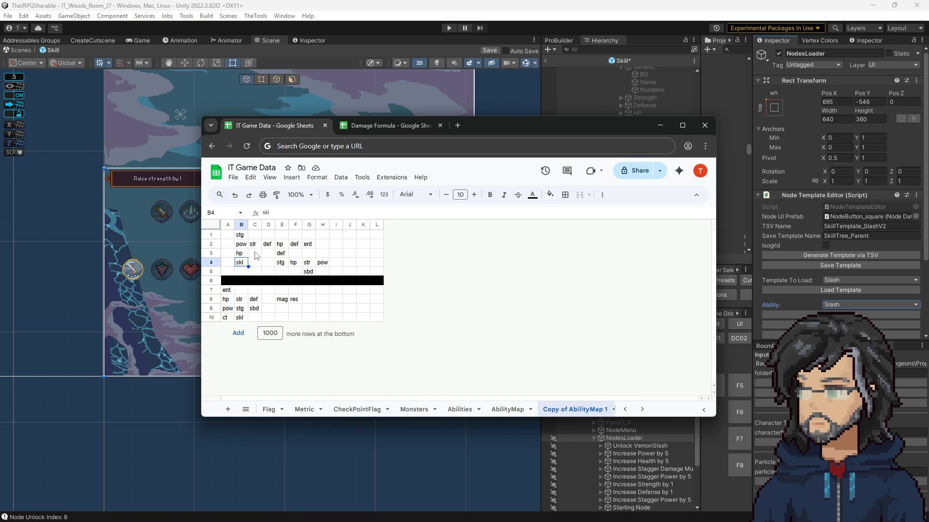
left_click(282, 263)
left_click(297, 265)
left_click(309, 265)
left_click(328, 265)
left_click(309, 272)
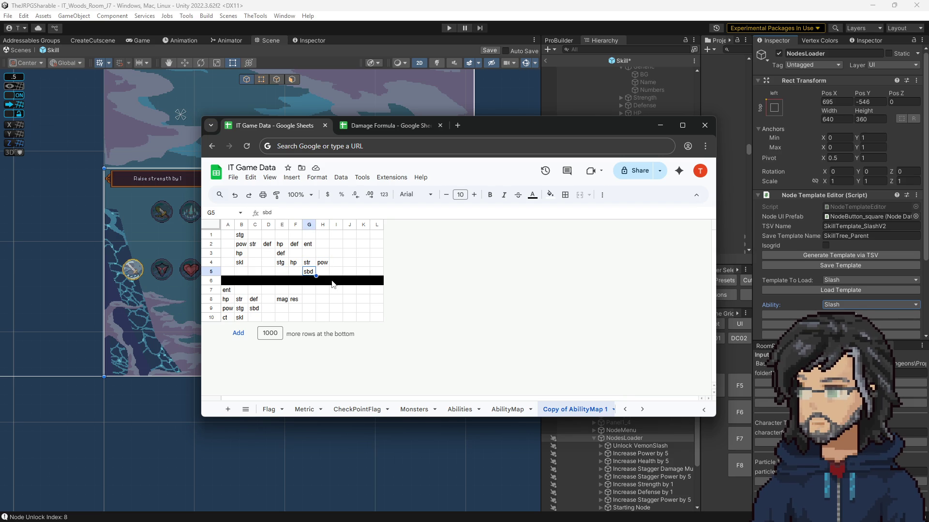
Paste sbd from C9 into I4 after pow in row 4.
left_click(255, 308)
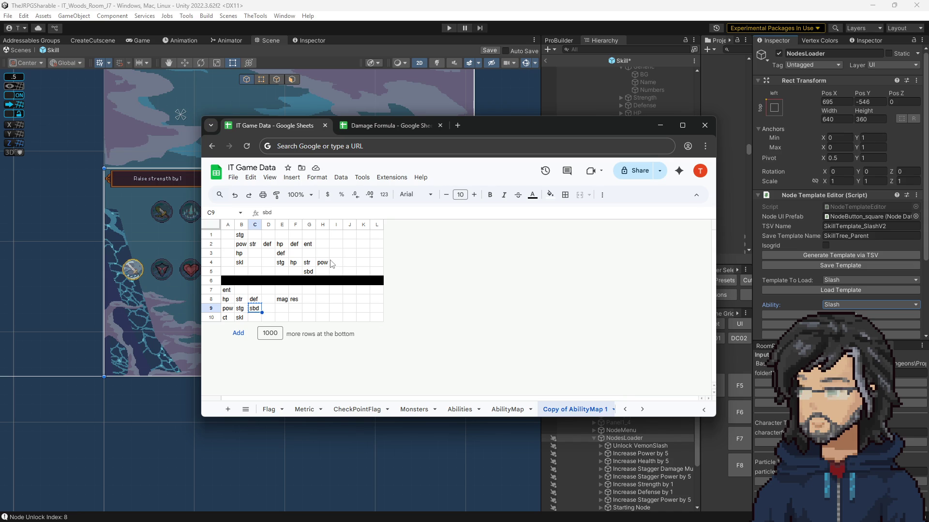
left_click(336, 263)
key("ctrl+v")
left_click(351, 245)
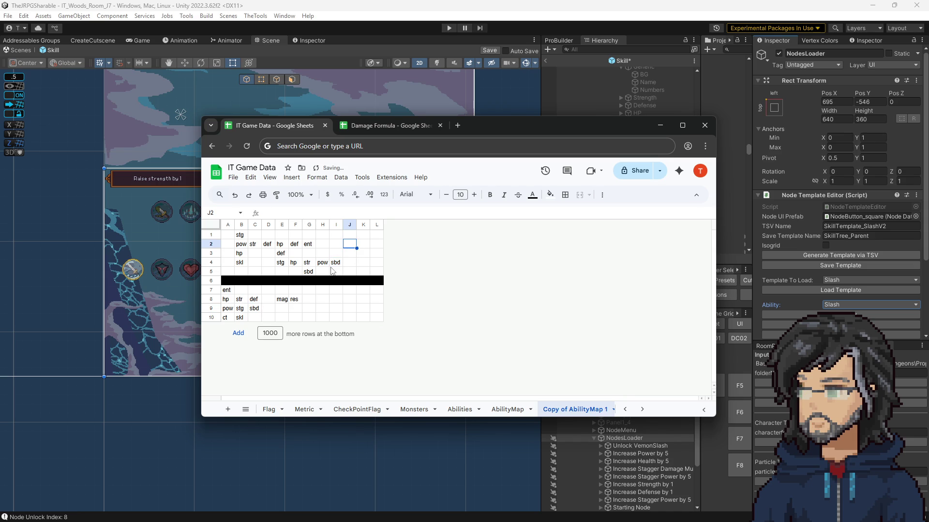
left_click(322, 263)
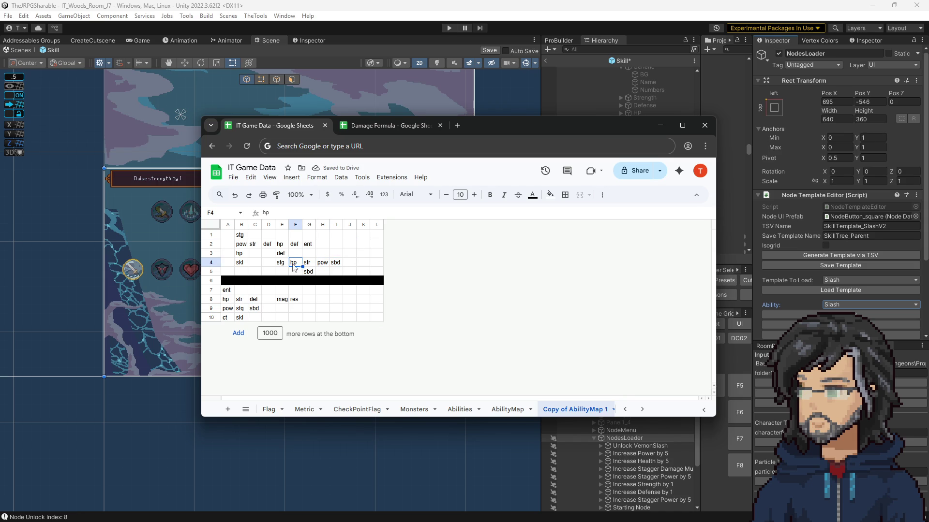
left_click(328, 251)
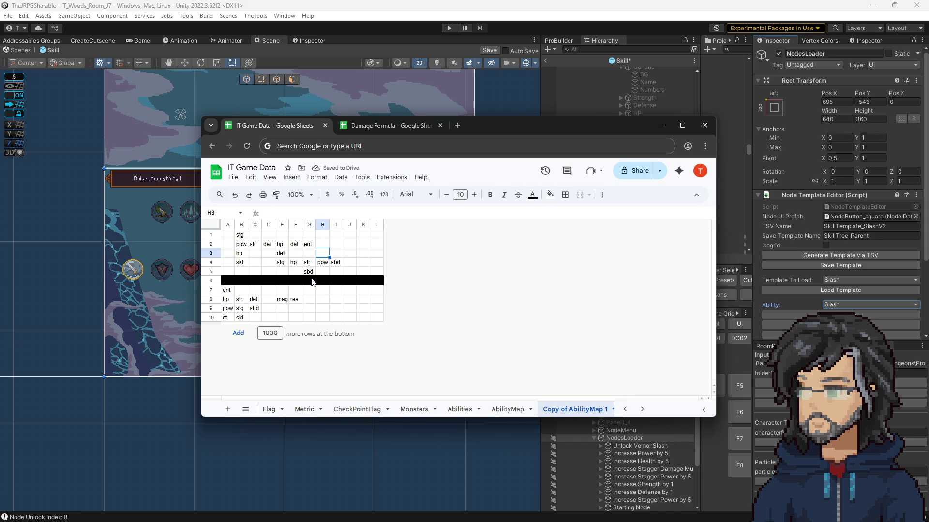
Review row 4 and G5, then slide the browser aside to reveal Unity.
left_click_drag(241, 239, 335, 273)
left_click(335, 263)
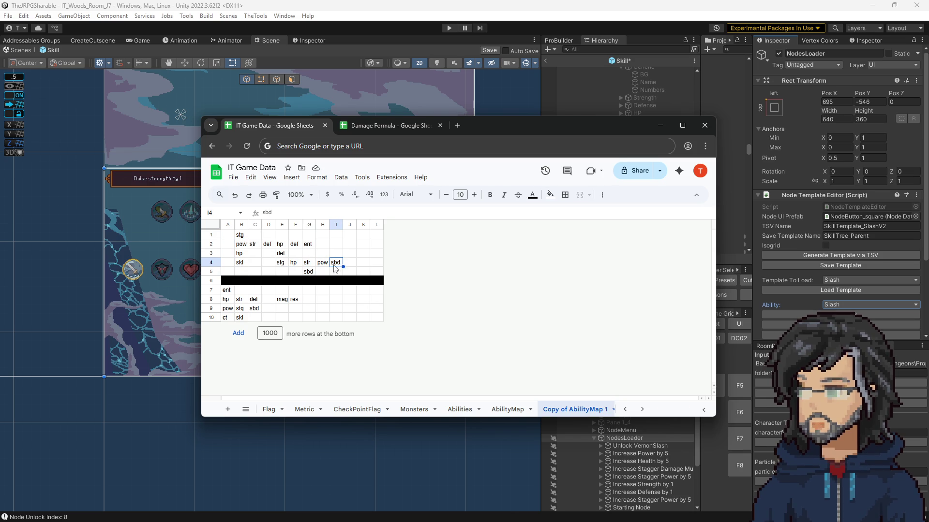
left_click(307, 273)
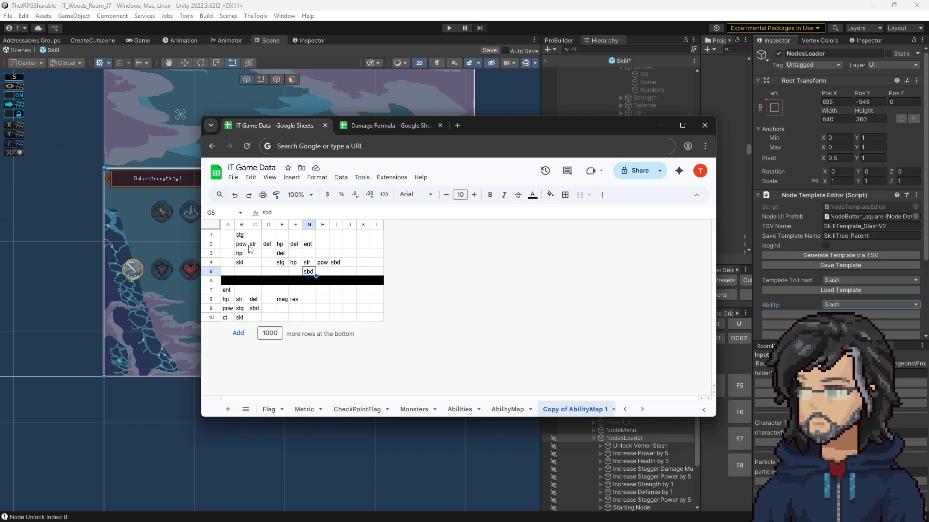
left_click(240, 264)
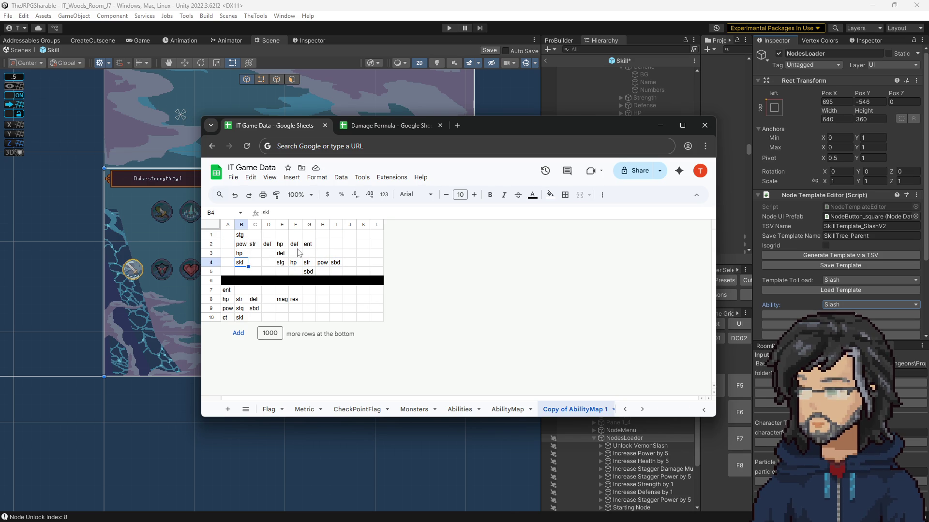
mouse_move(512, 125)
left_mouse_down()
mouse_move(0, 176)
mouse_move(0, 194)
left_mouse_up()
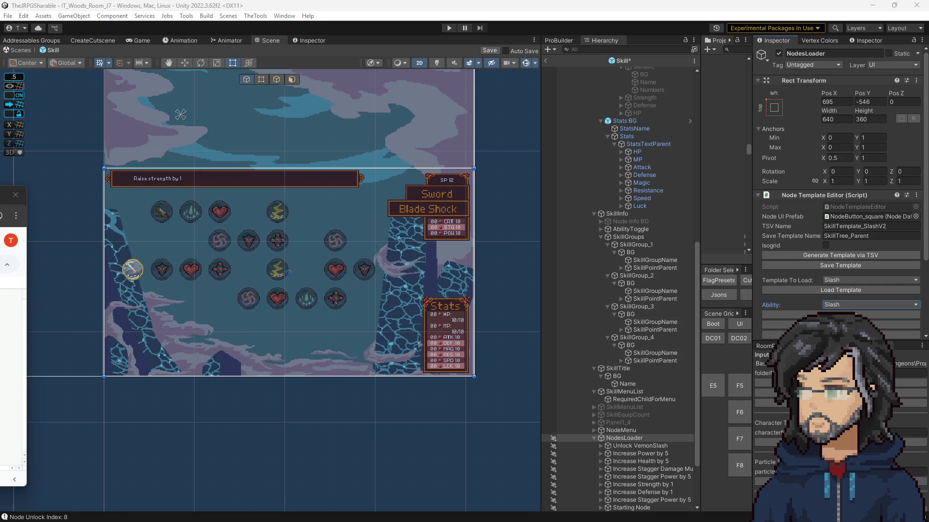
Start editing the NodesLoader's TSV Name field.
left_click(859, 227)
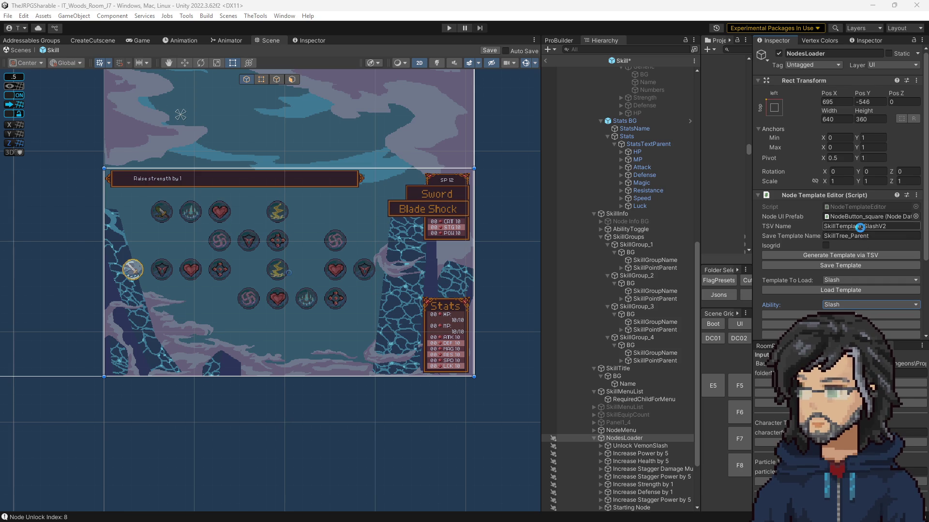
Try replacing the Slash part of the TSV Name with Bash.
key("ctrl+v")
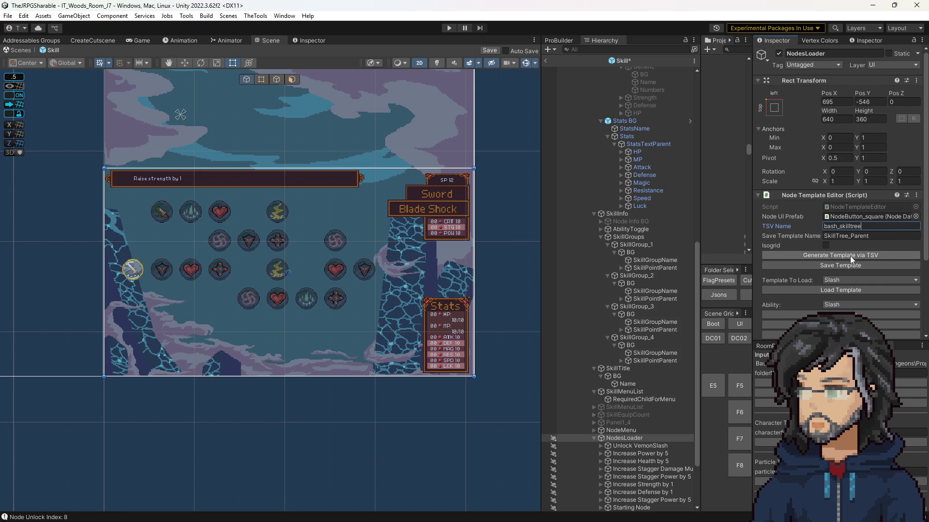
key("ctrl+z")
key("ctrl+a")
key("ctrl+c")
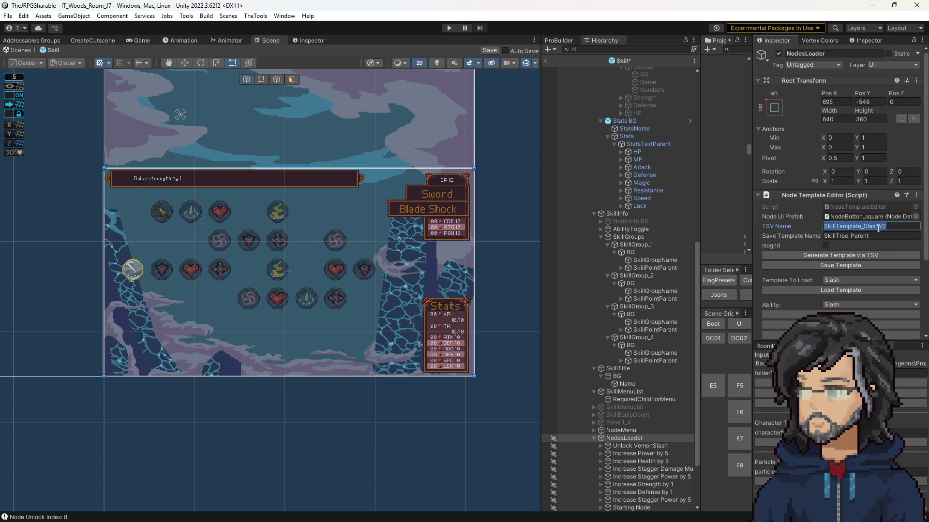
left_click_drag(879, 225, 865, 226)
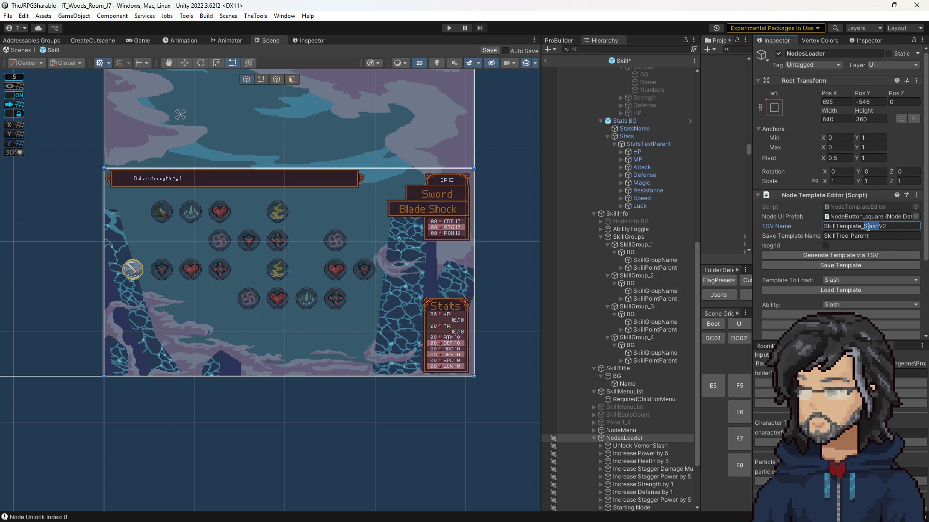
type("Bash")
Enter bash_skilltree as Save Template Name, discard the edits, and widen the Project panel.
left_click(853, 236)
type("bash_skilltree")
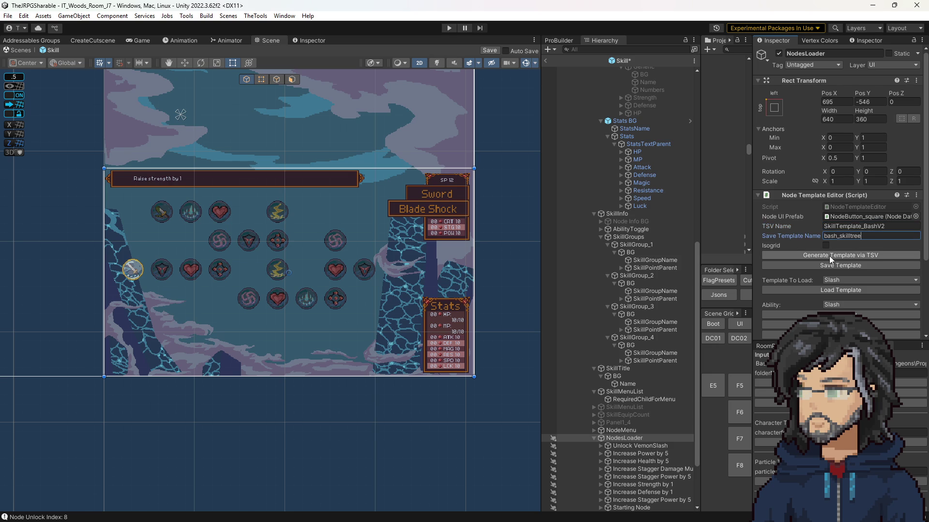
left_click(829, 255)
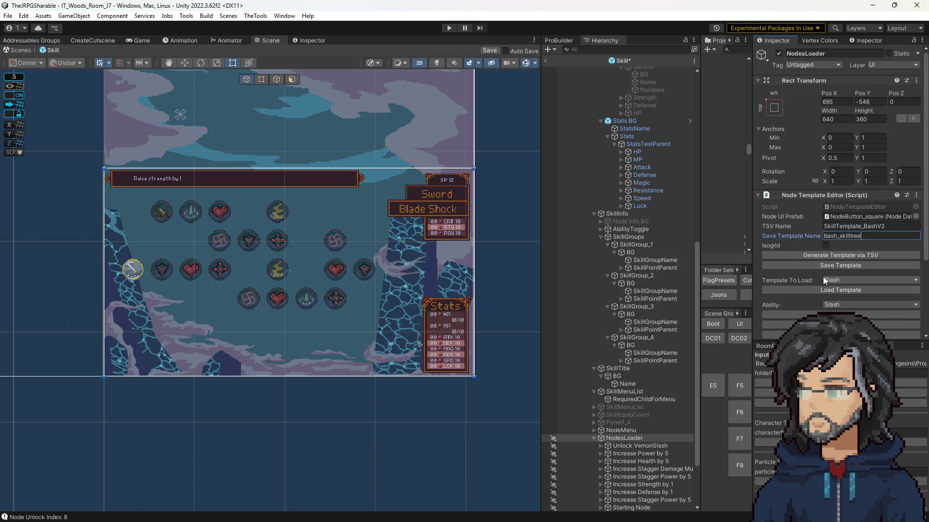
left_click(830, 264)
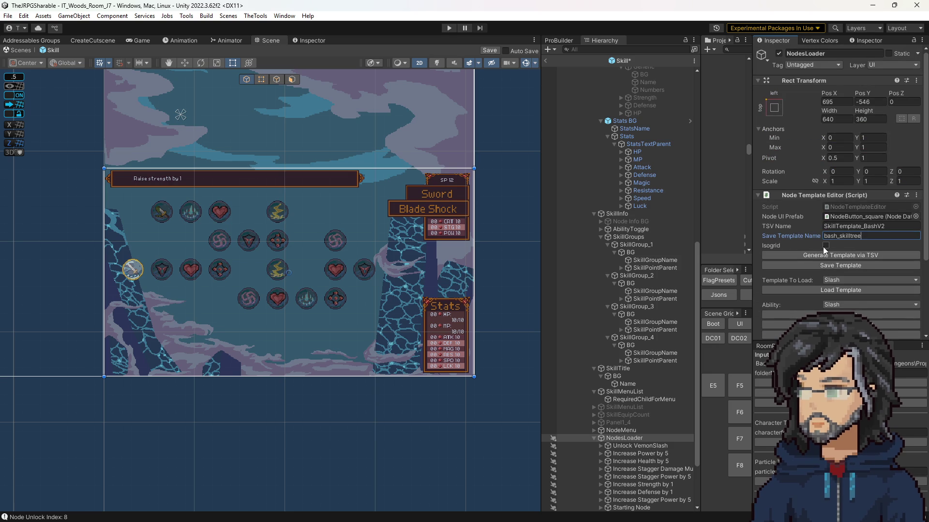
left_click(884, 226)
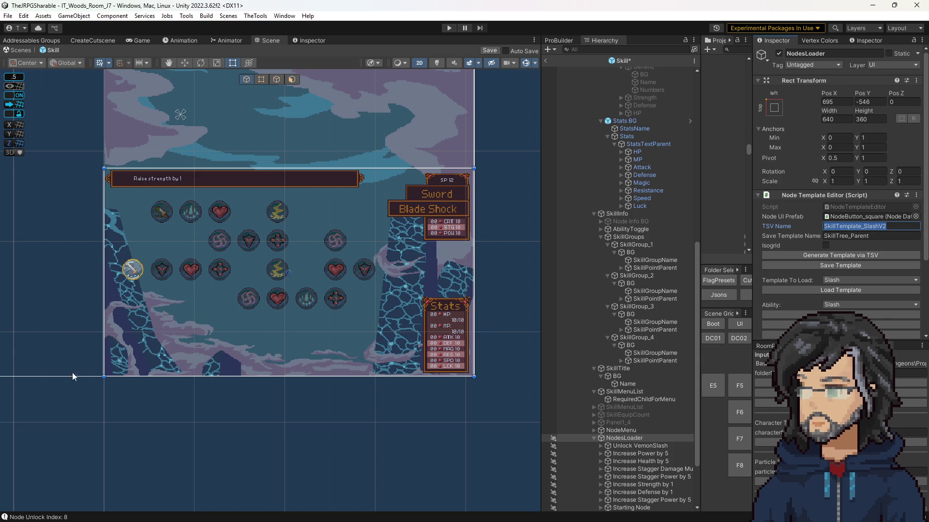
left_click_drag(700, 184, 548, 203)
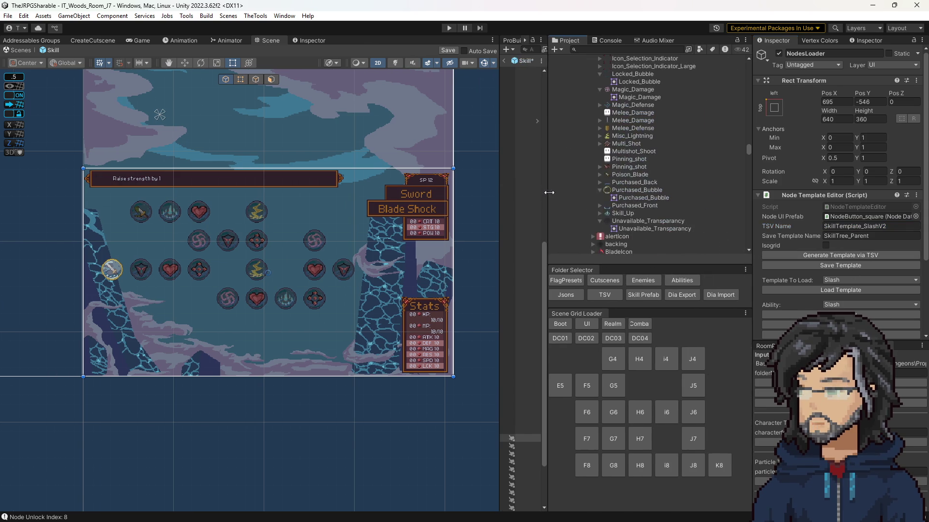
Browse the TSV folder's template files, including SkillTemplate_Slash and skillTemplate_small.
left_click(615, 295)
scroll(640, 207, "down", 15)
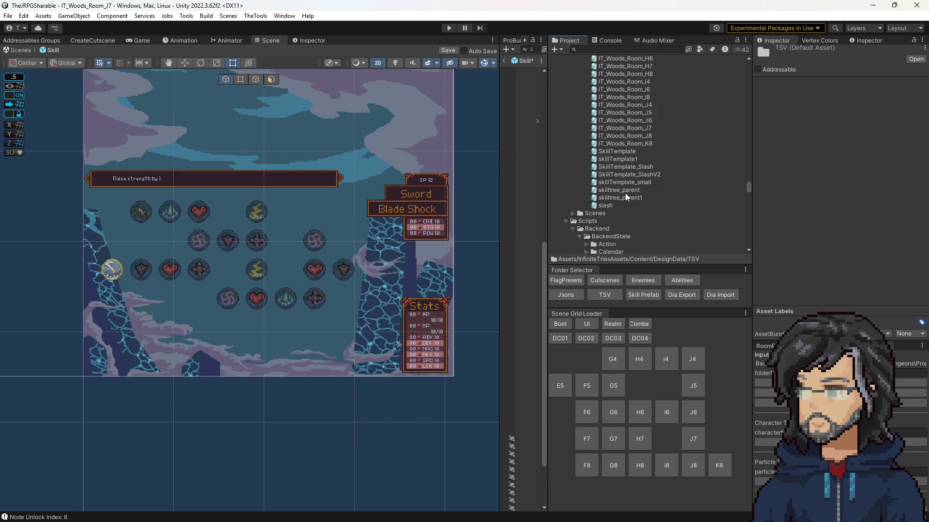
scroll(629, 198, "up", 10)
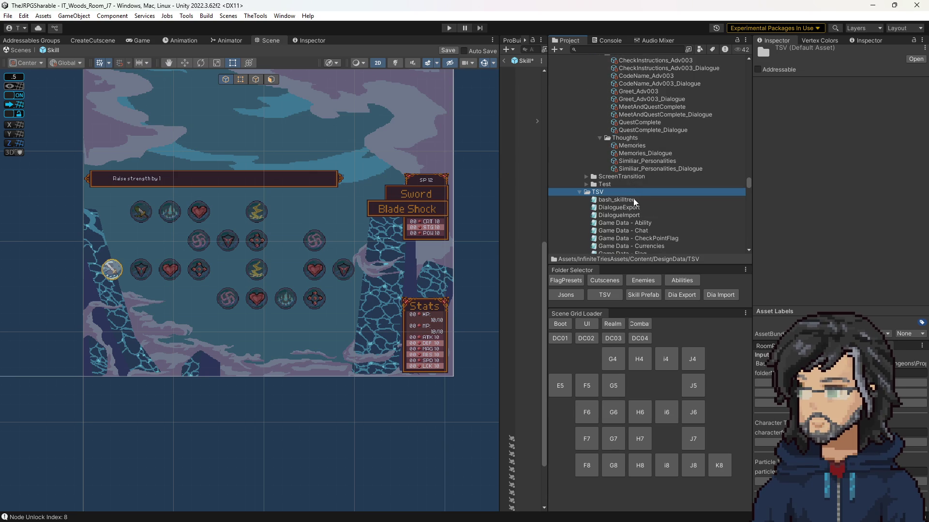
left_click(634, 199)
scroll(658, 215, "down", 10)
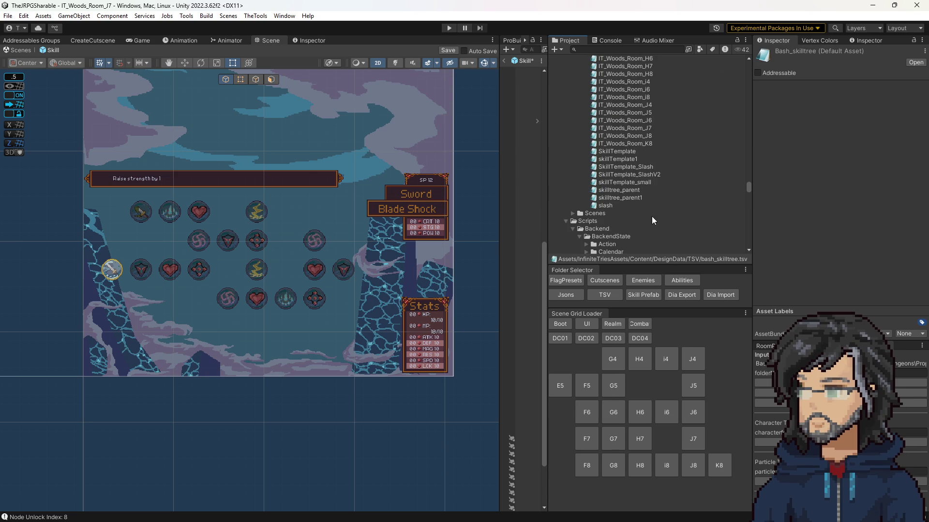
scroll(628, 165, "up", 3)
scroll(622, 158, "down", 3)
left_click(634, 166)
left_click(635, 166)
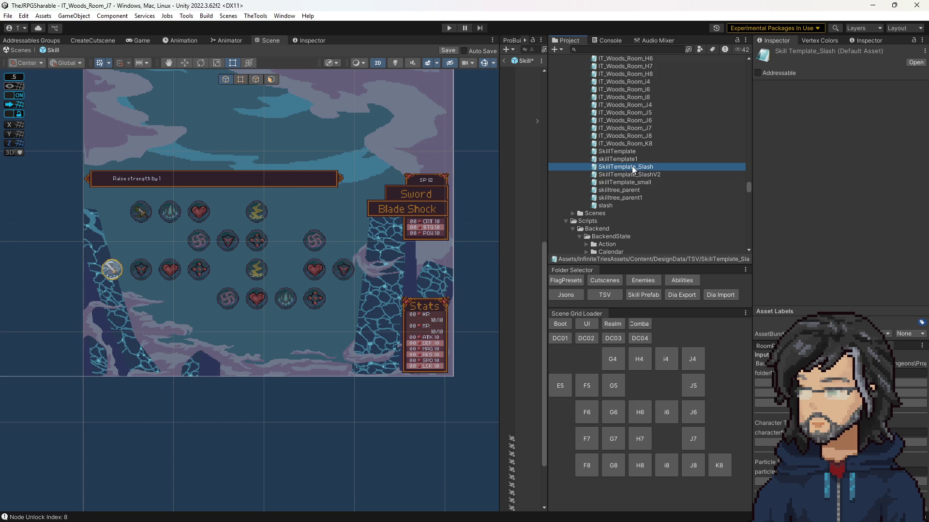
left_click(611, 183)
scroll(610, 170, "up", 10)
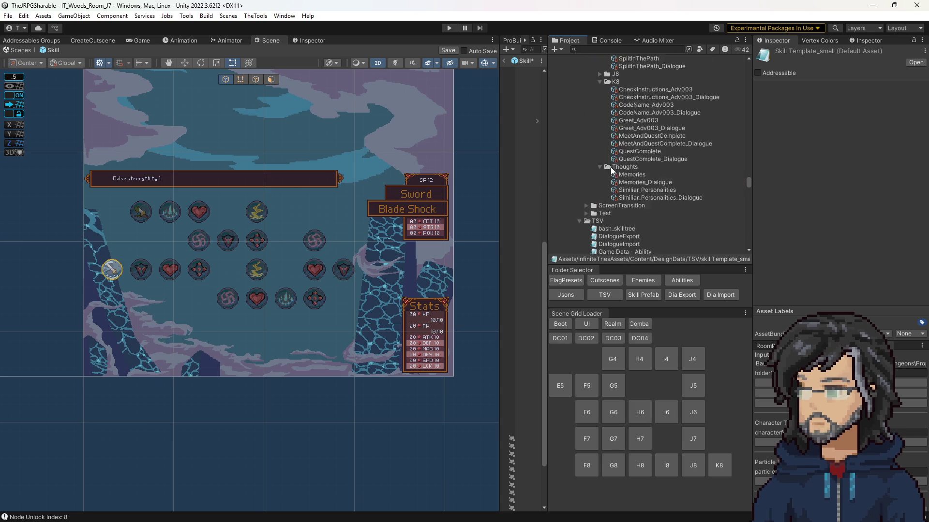
Rename bash_skilltree to SkillTemplate_Bash and select the new name.
left_click(614, 171)
left_click(617, 171)
key("ctrl+v")
type("Bash")
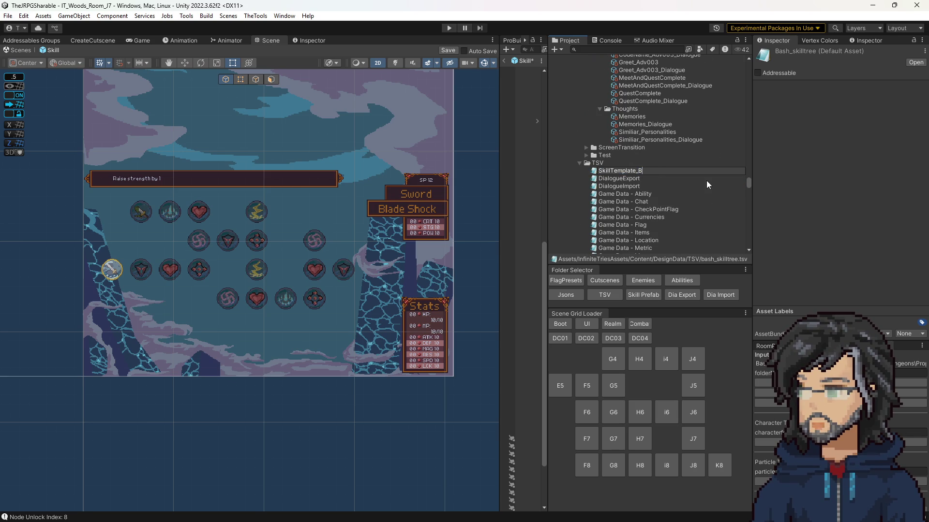
key("Return")
scroll(677, 184, "down", 10)
scroll(653, 188, "down", 5)
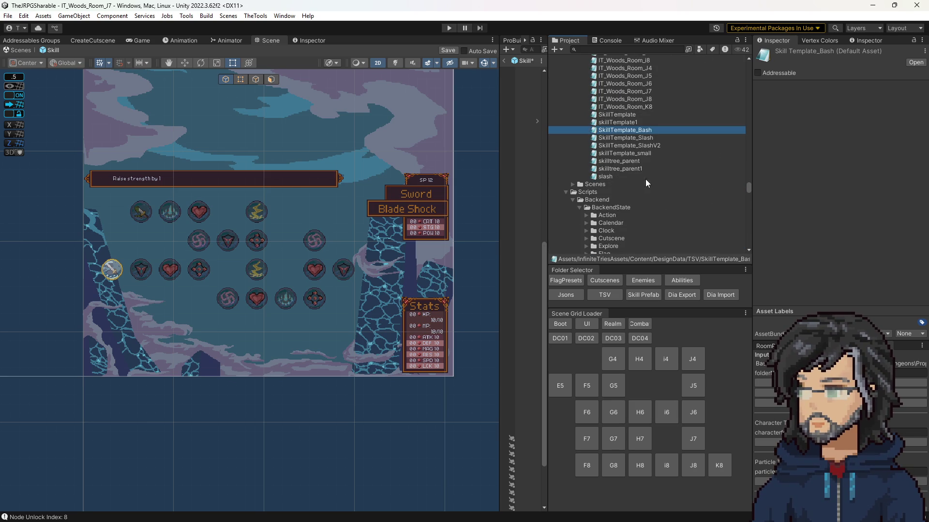
left_click(644, 134)
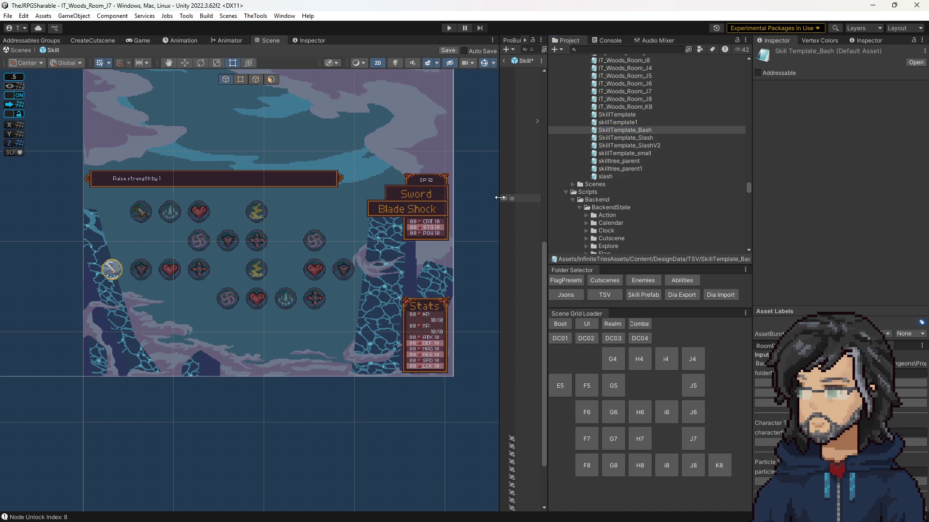
Set NodesLoader's TSV Name to SkillTemplate_Bash and Save Template Name to Bash.
left_click_drag(497, 198, 442, 203)
left_click(526, 439)
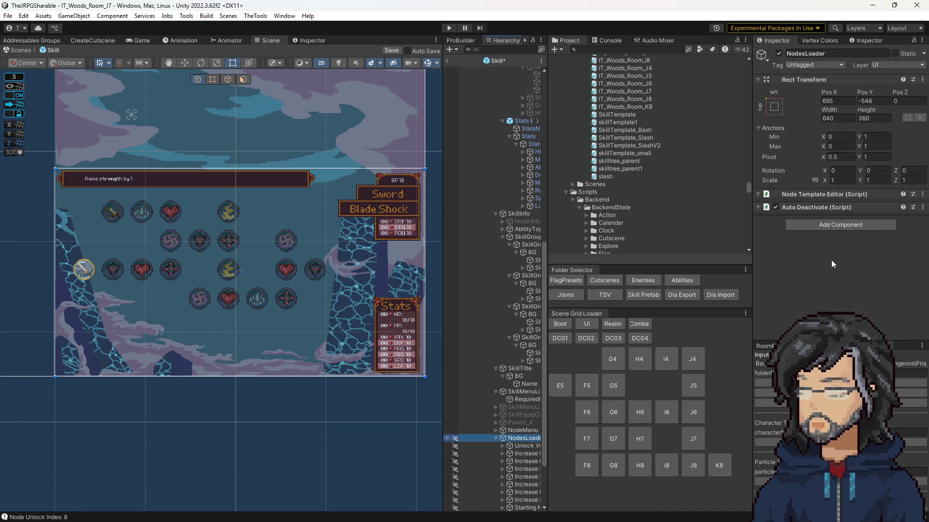
left_click(866, 228)
type("SkillTemplate_Bash")
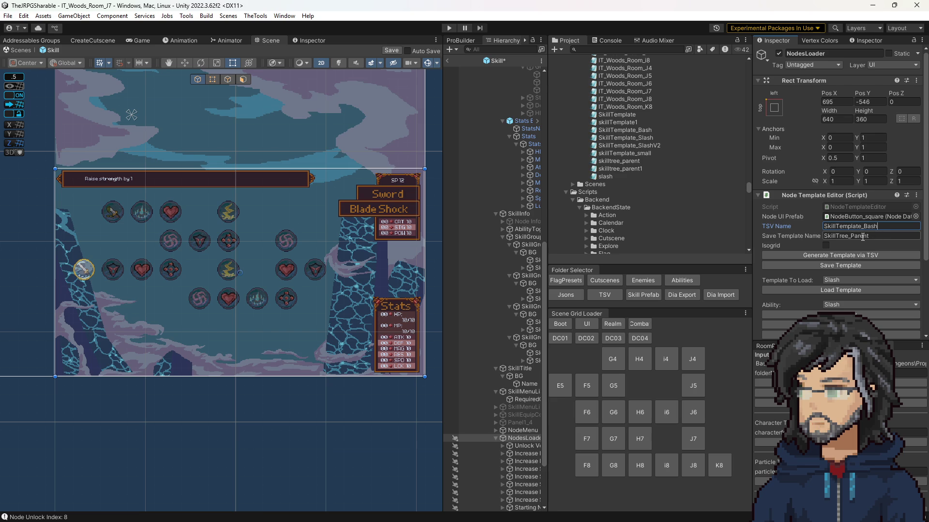
left_click(847, 281)
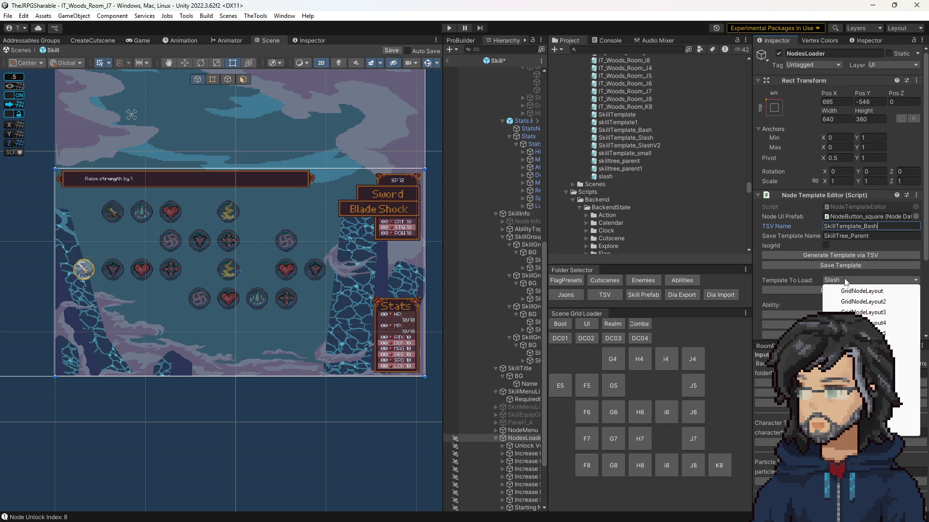
left_click(859, 235)
left_click(858, 236)
type("Bash")
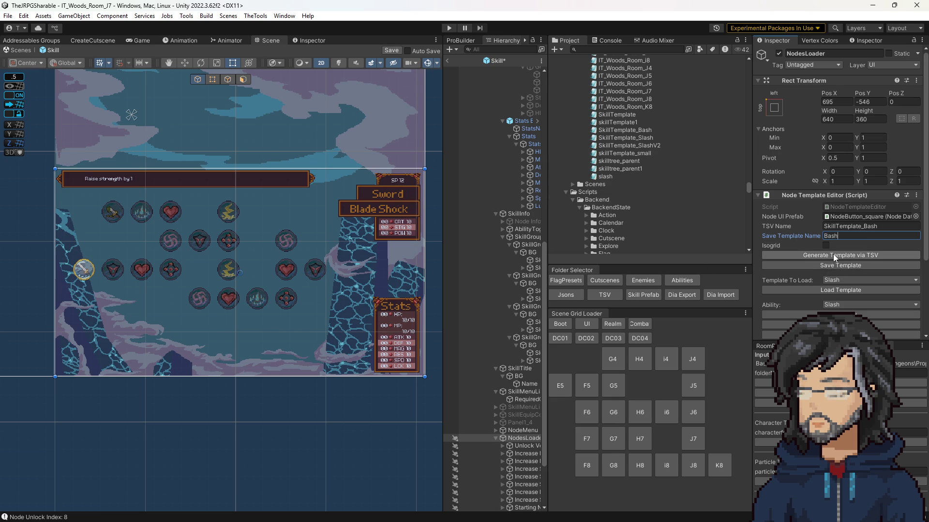
Generate the Bash template from the TSV and update its nodes with icons.
left_click(833, 257)
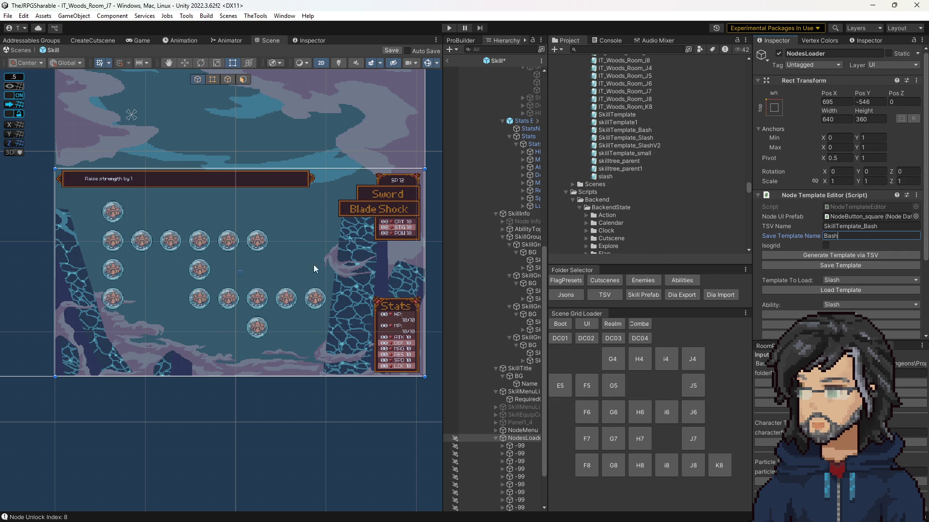
scroll(859, 303, "down", 4)
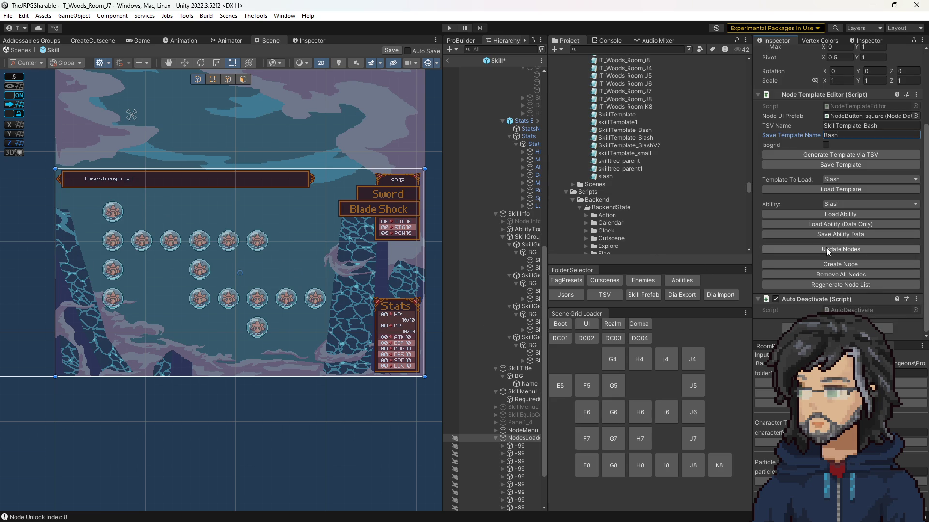
left_click(833, 250)
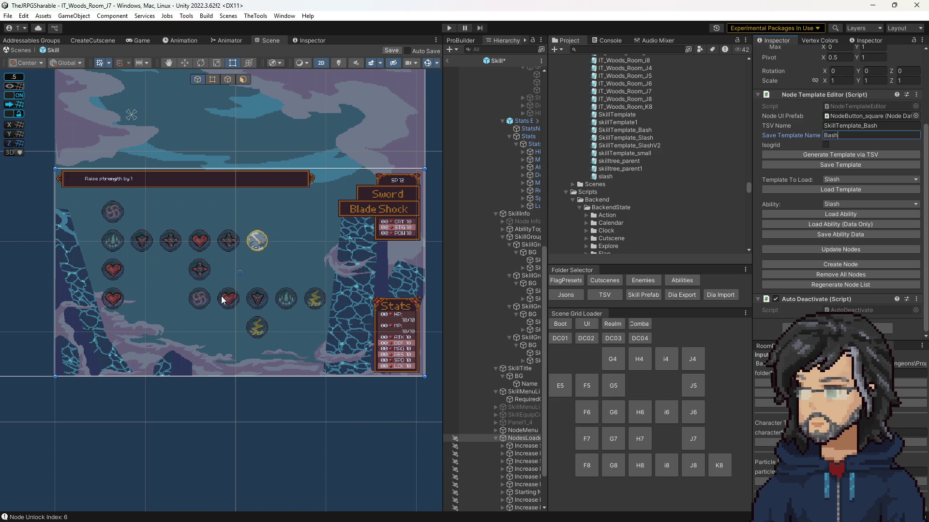
left_click(116, 301)
scroll(505, 387, "down", 3)
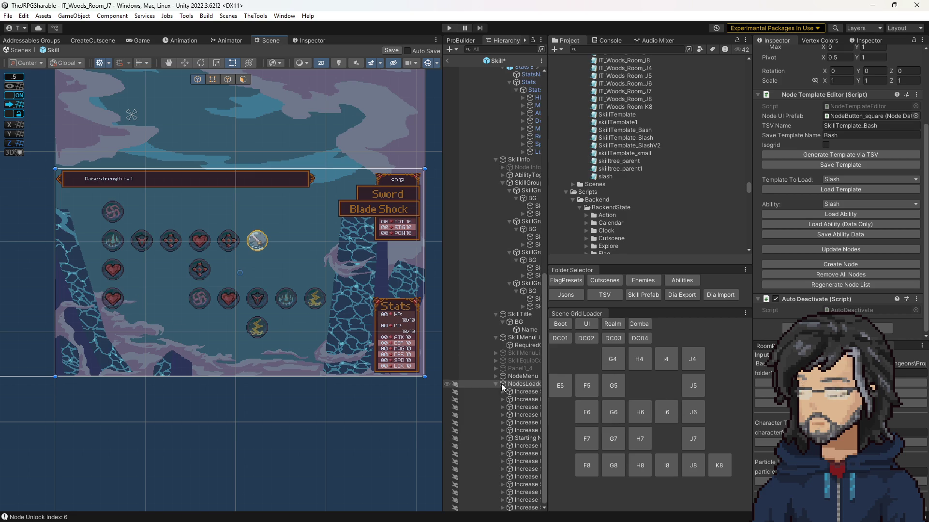
Make the lower-left heart node an E Unlock Ability Node and select its Unlock Ability Id.
left_click(524, 507)
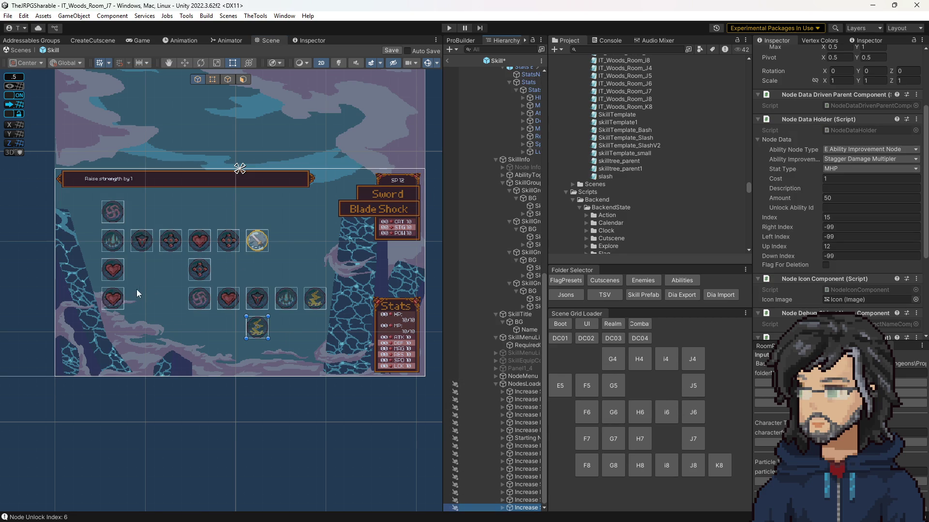
left_click(113, 298)
left_click(838, 151)
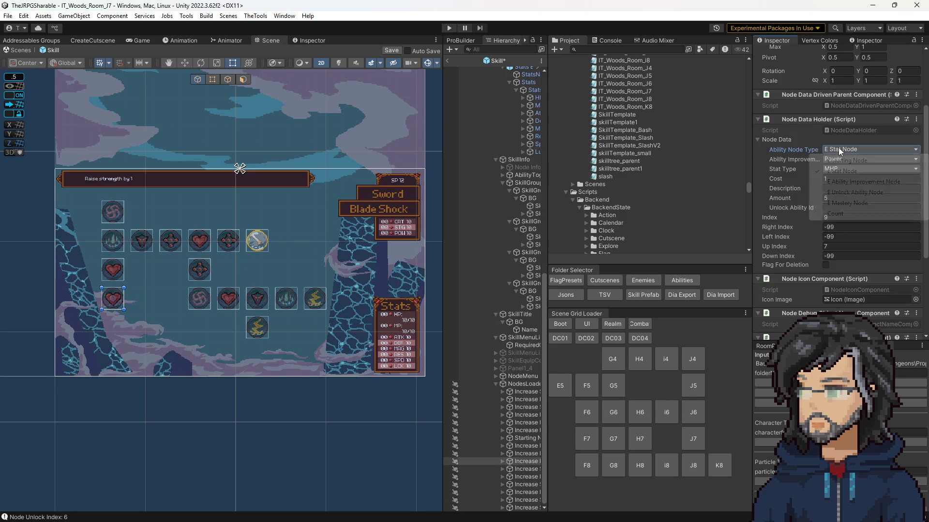
left_click(850, 193)
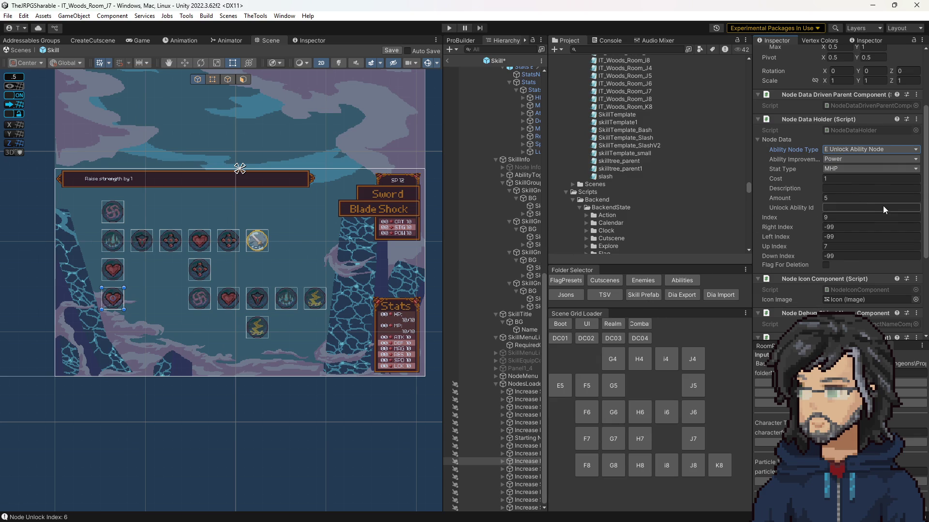
left_click(864, 207)
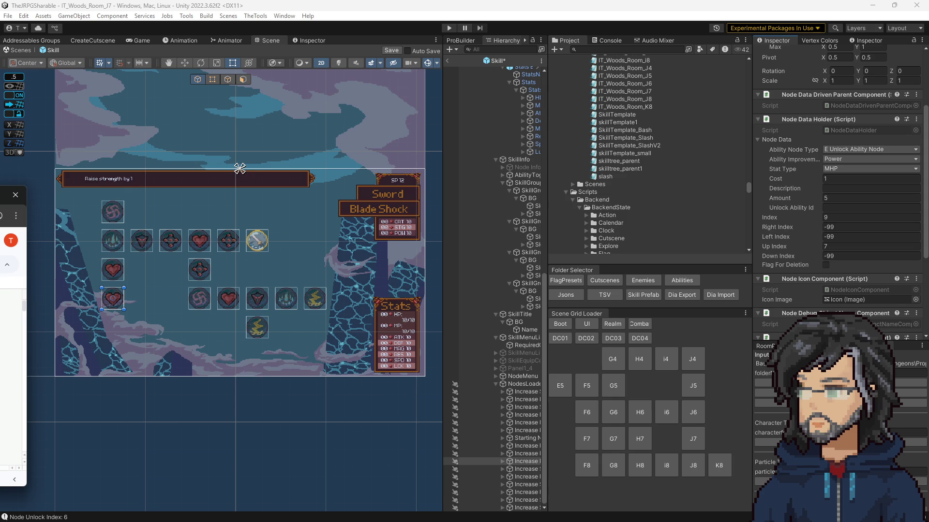
mouse_move(9, 195)
left_mouse_down()
mouse_move(483, 171)
mouse_move(512, 104)
left_mouse_up()
Add a Cleave row in A9 with name Cleave and parent ability Bash.
left_click(251, 285)
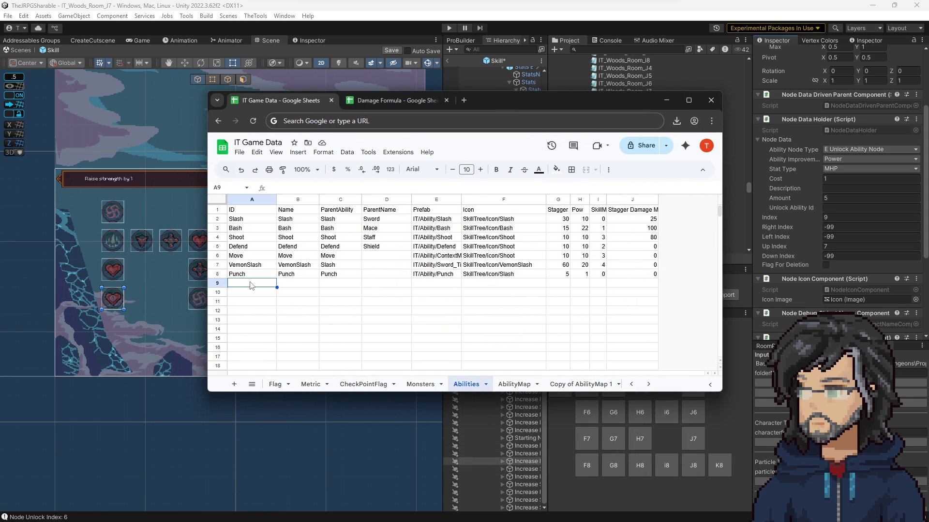
type("Cleave")
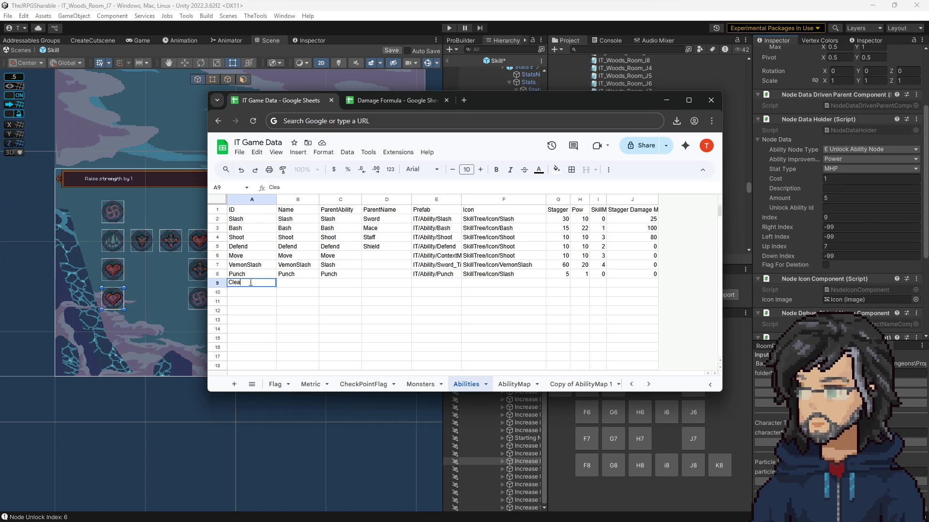
key("Tab")
type("Cleave")
key("Tab")
key("Up")
key("Up")
key("Up")
key("Up")
key("shift+Up")
key("ctrl+c")
key("Down")
key("Down")
key("Down")
key("Down")
key("Down")
key("ctrl+v")
Enter the prefab path IT/Ability/Cleave in E9 and return to Unity.
key("Tab")
key("Tab")
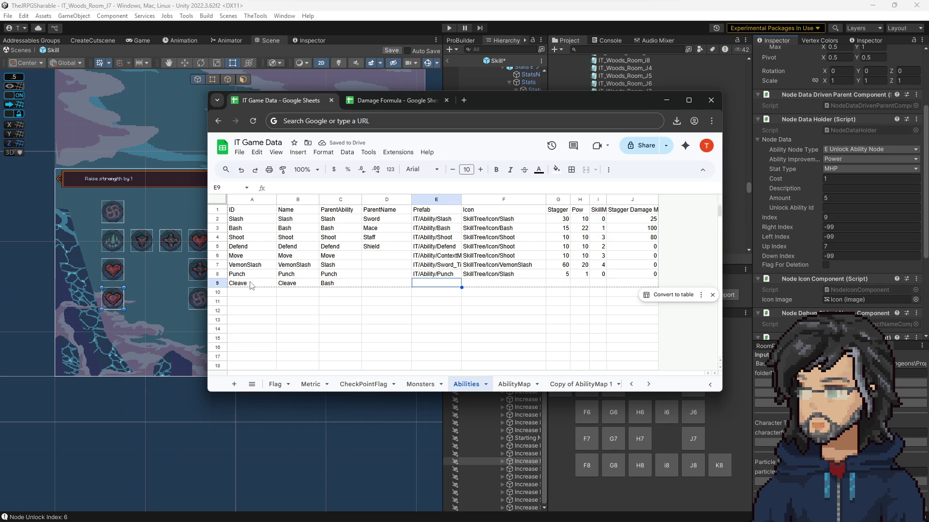
type("IT/A")
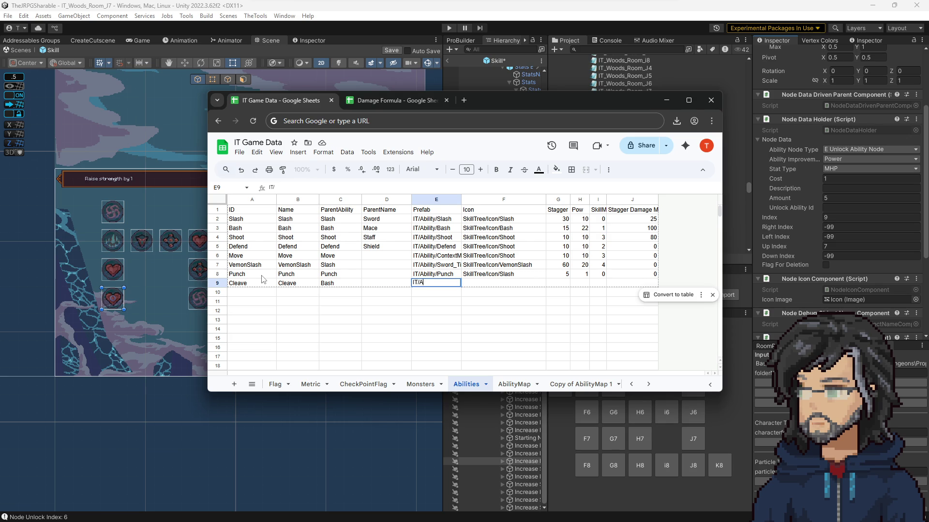
type("bility/Cleave")
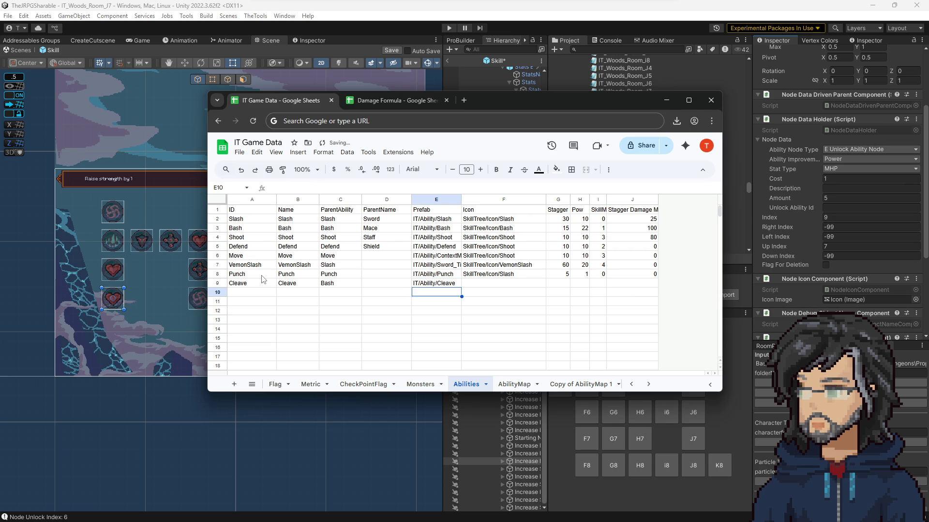
key("Tab")
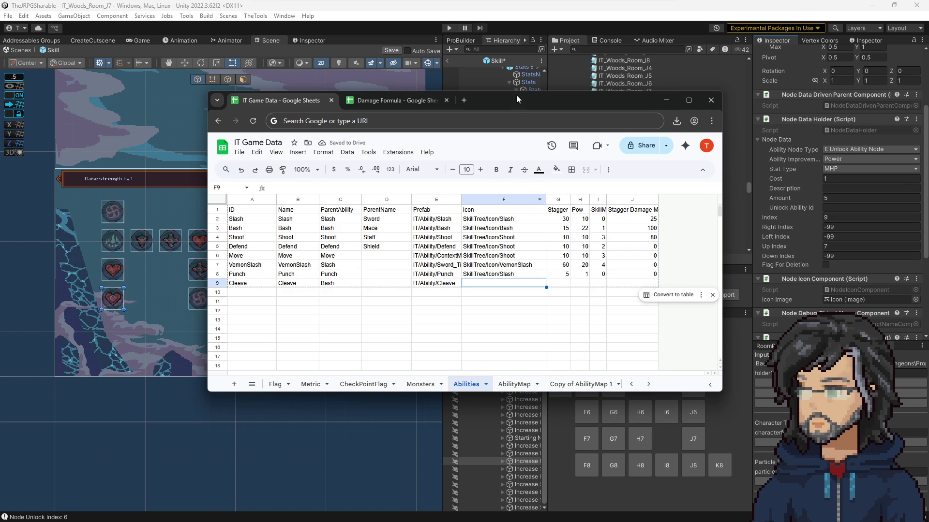
key("alt+Tab")
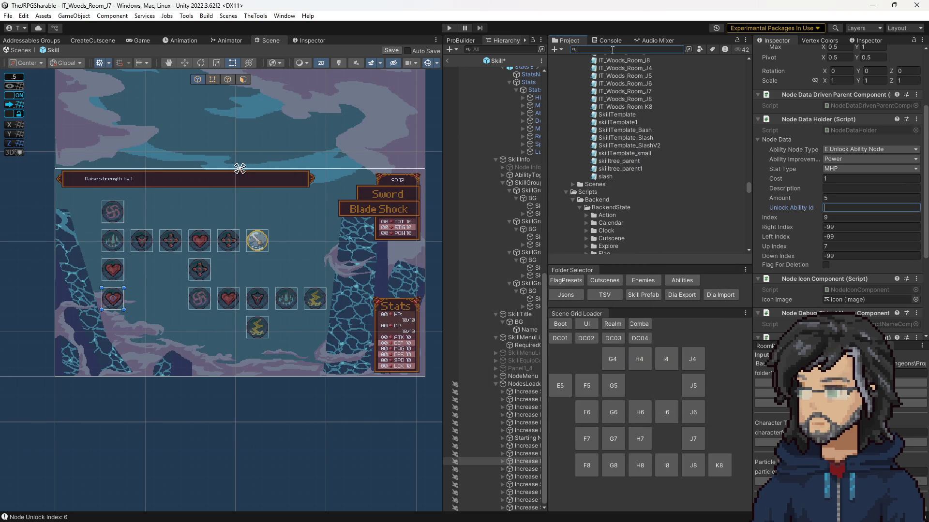
Search the Project window for icon sprites and locate Base_Slash in its folder.
type("vemonsl")
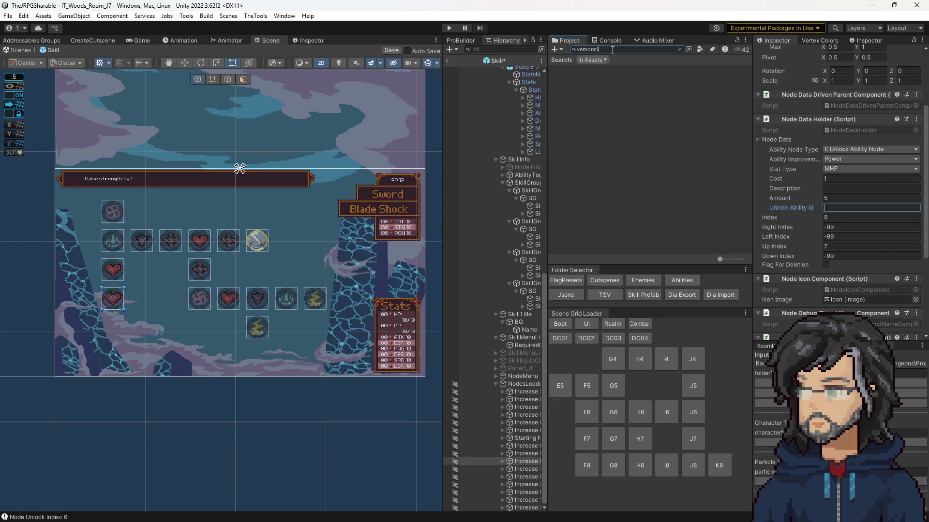
key("BackSpace")
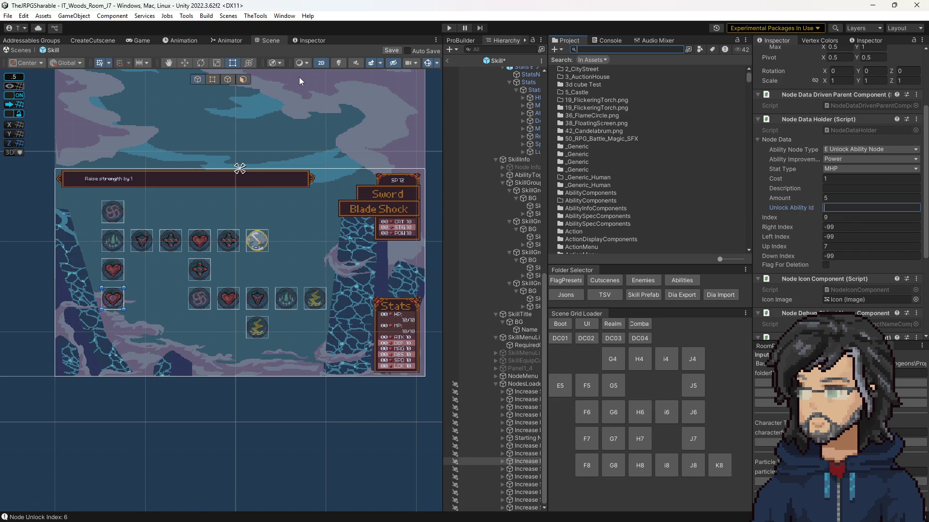
type("venon")
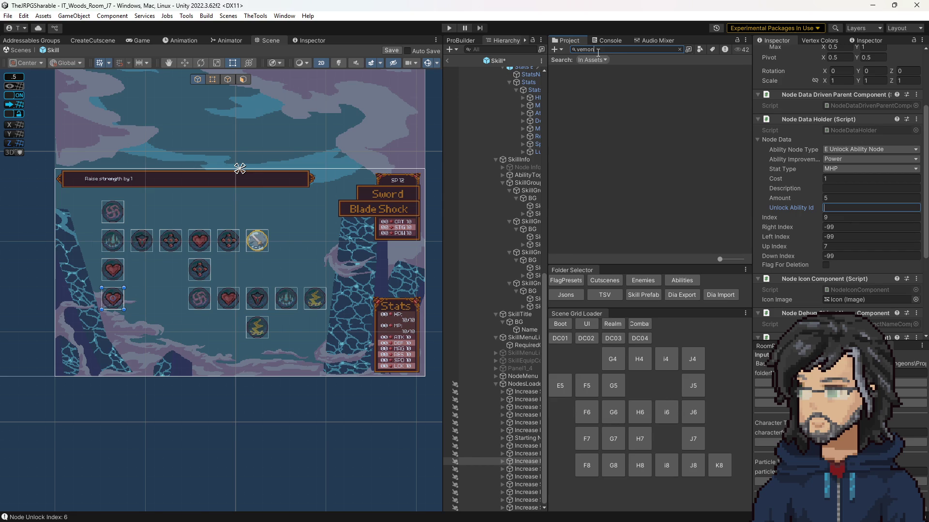
type("slash")
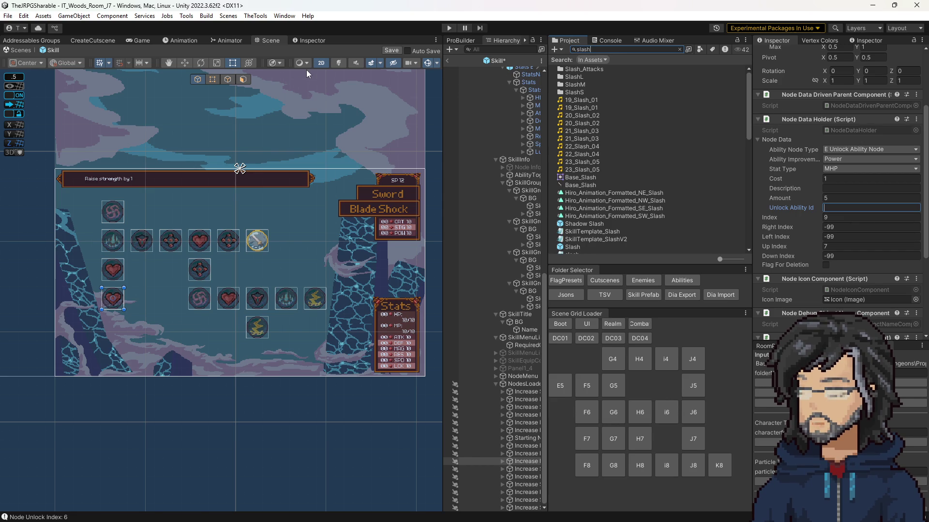
scroll(626, 192, "down", 4)
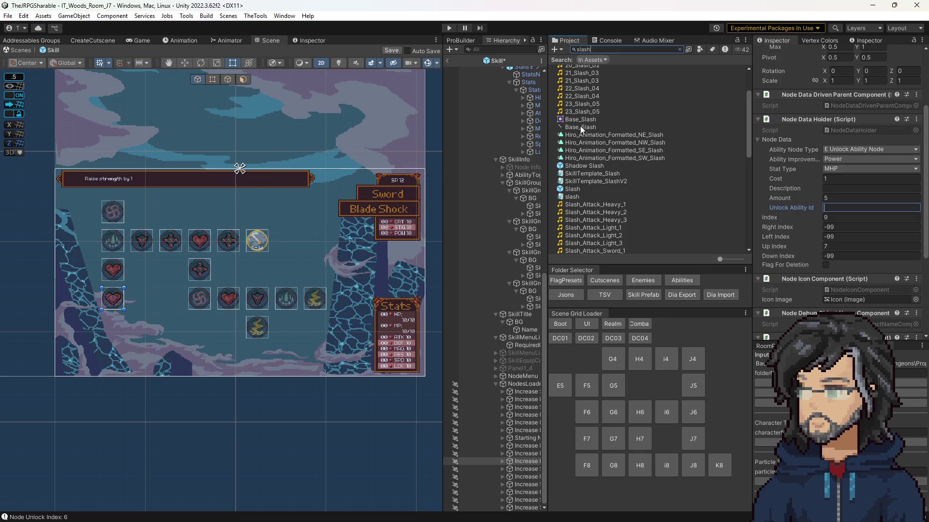
left_click(580, 126)
left_click(680, 49)
scroll(637, 159, "down", 3)
scroll(629, 164, "up", 5)
Preview candidate icons: Multi_Shot, Flaming_Smash, Guard_Break, Base_Smash, Pinning_shot and Guard_Blade.
left_click(628, 156)
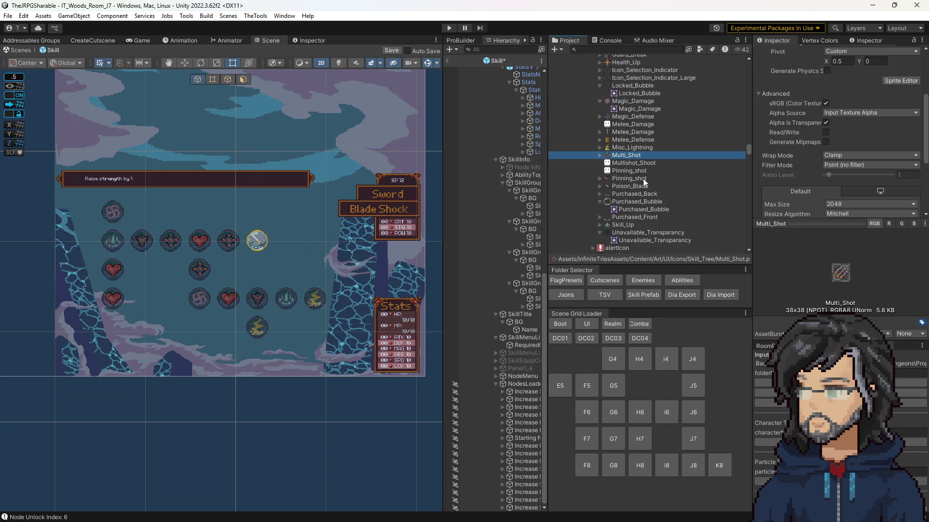
scroll(634, 191, "up", 2)
scroll(634, 189, "up", 4)
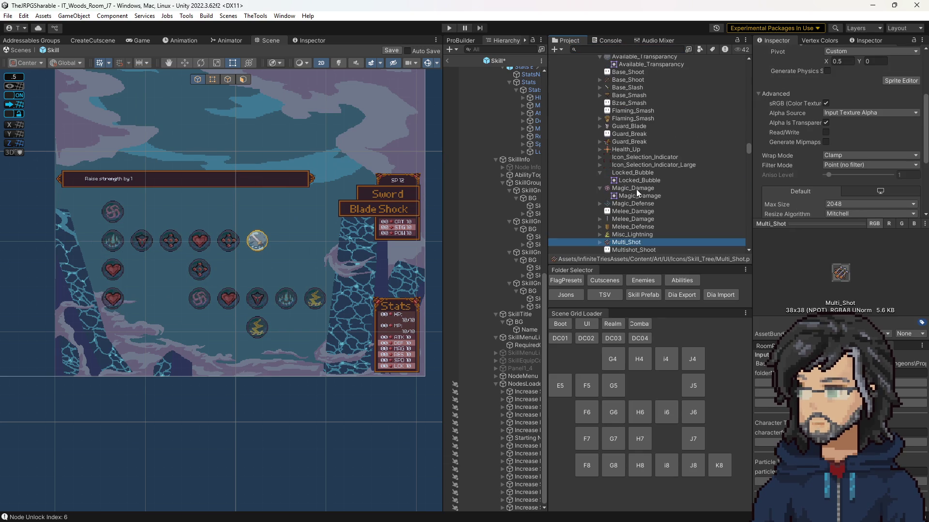
left_click(619, 177)
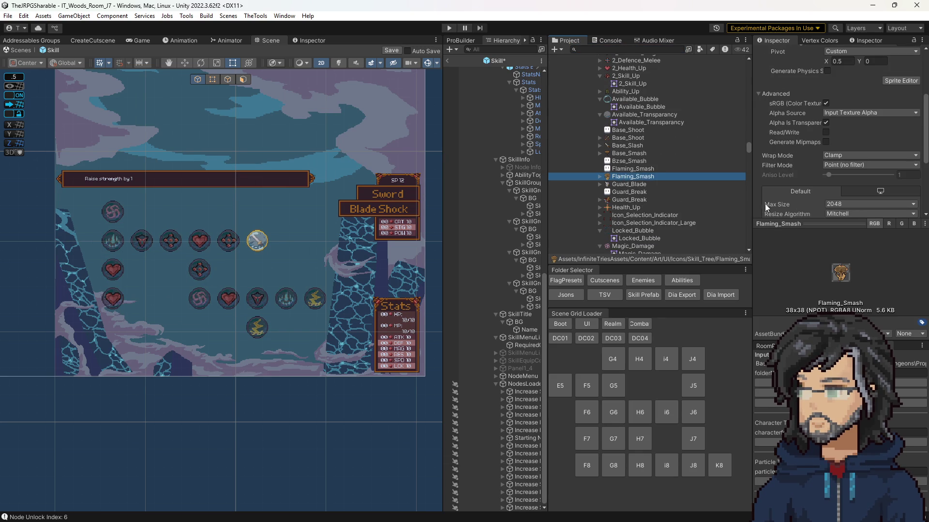
left_click(622, 200)
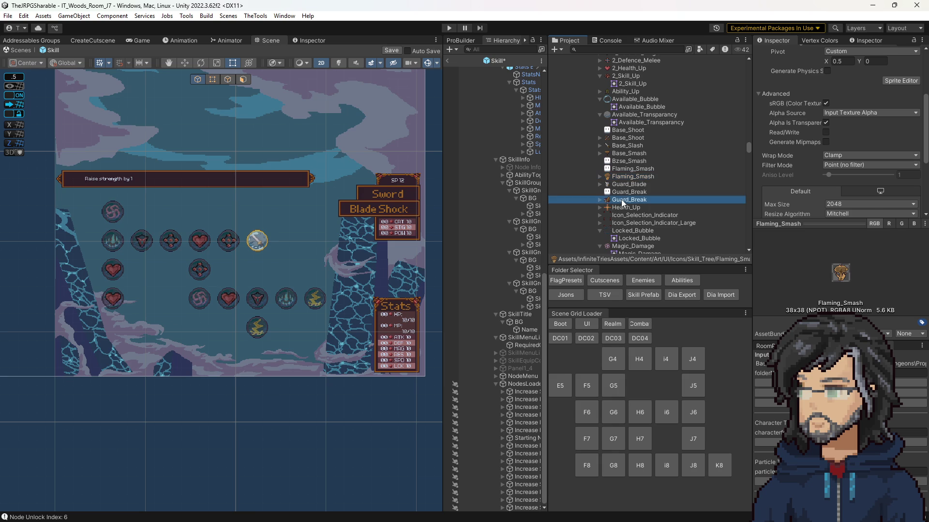
left_click(628, 154)
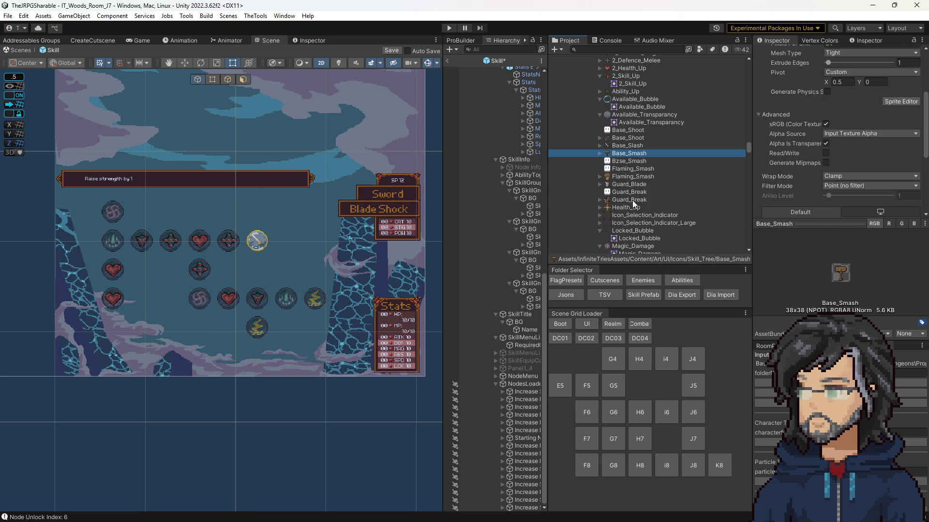
scroll(628, 175, "up", 3)
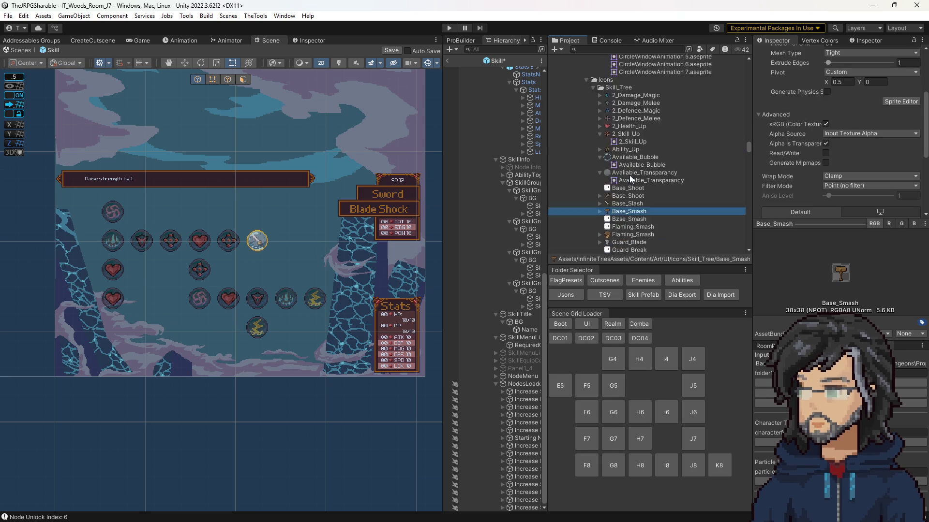
scroll(628, 175, "down", 5)
left_click(628, 172)
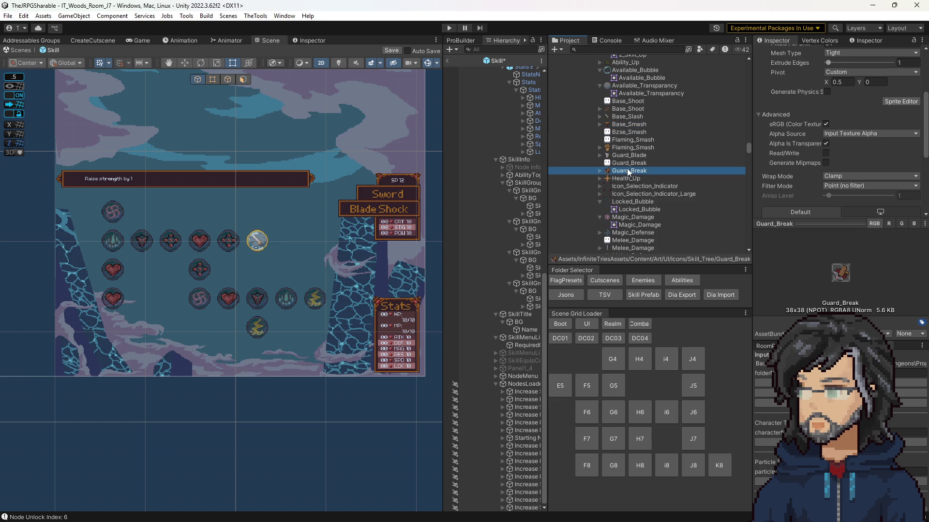
scroll(628, 174, "down", 4)
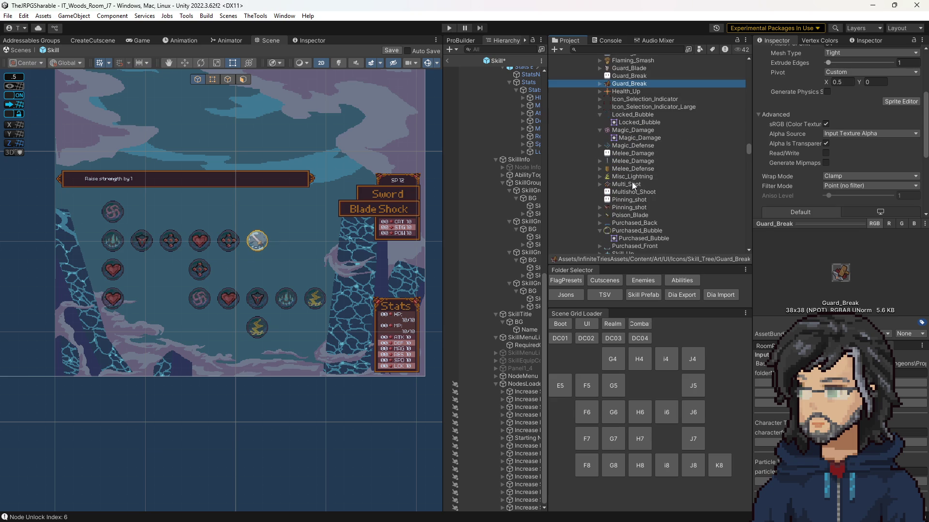
left_click(631, 180)
scroll(631, 183, "down", 1)
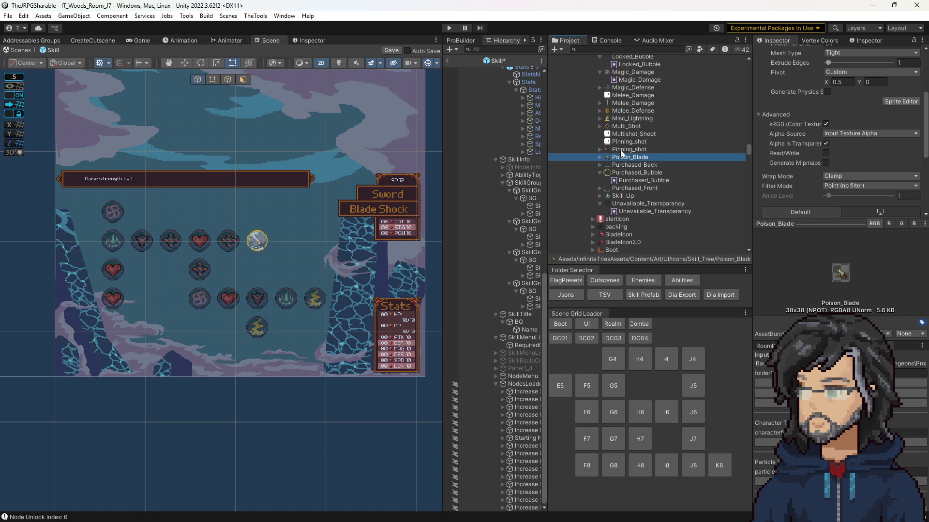
scroll(623, 157, "up", 3)
scroll(617, 202, "up", 2)
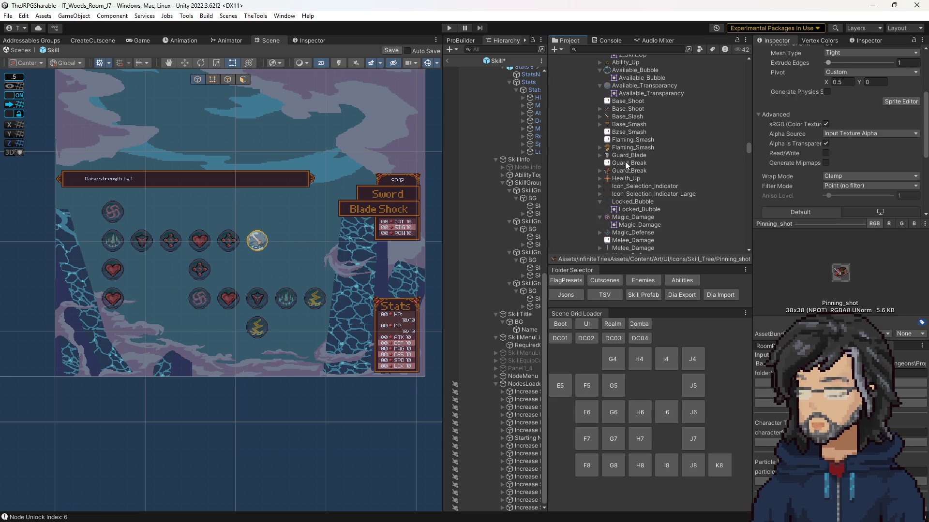
left_click(624, 157)
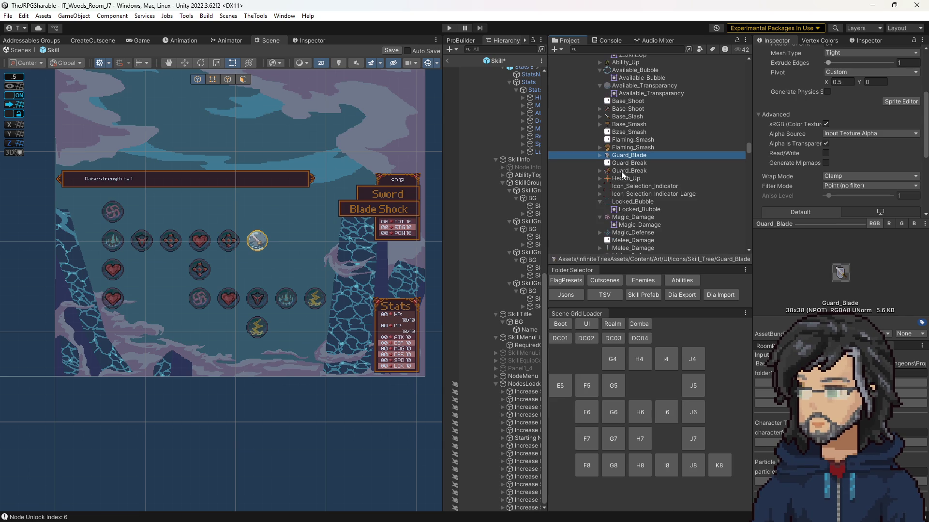
Address the Guard_Break sprite as SkillTree/Icon/Cleave and centre the spreadsheet window.
left_click(623, 172)
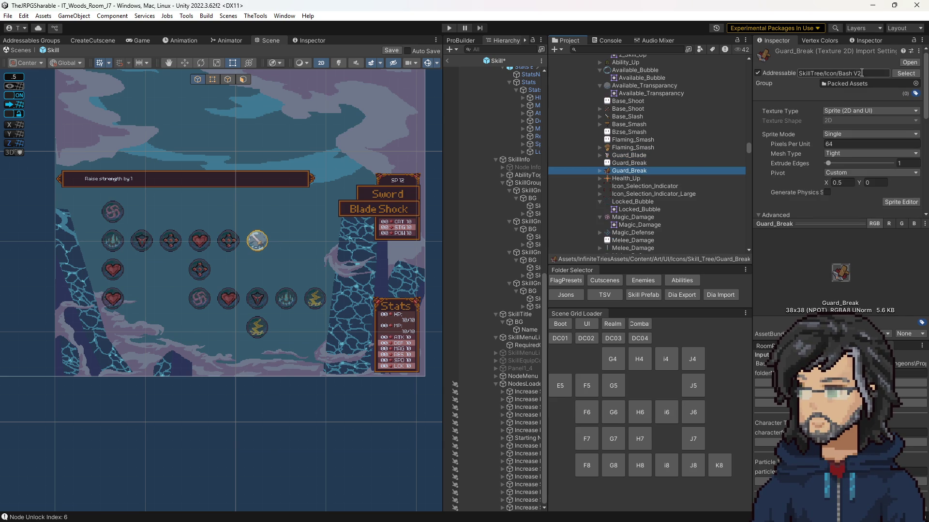
left_click_drag(850, 74, 867, 76)
key("BackSpace")
key("BackSpace")
type("Cleave")
key("Return")
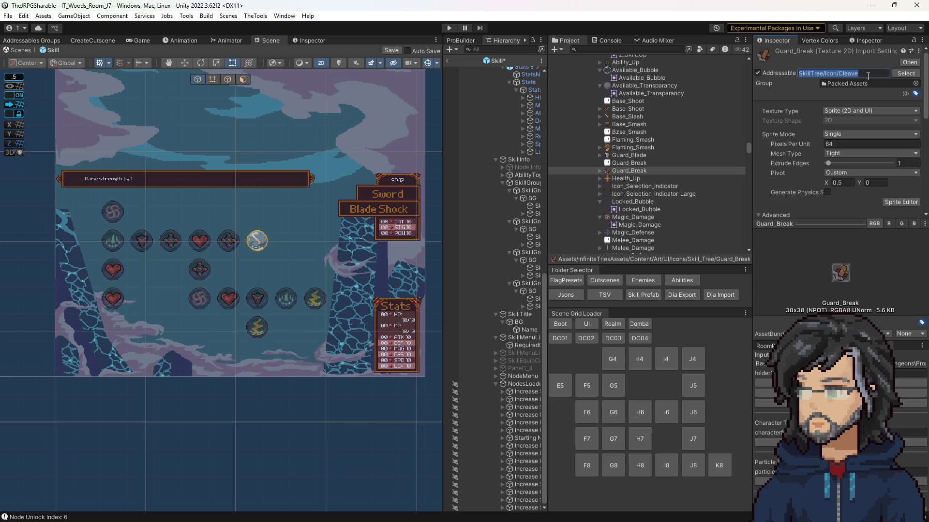
key("alt+Tab")
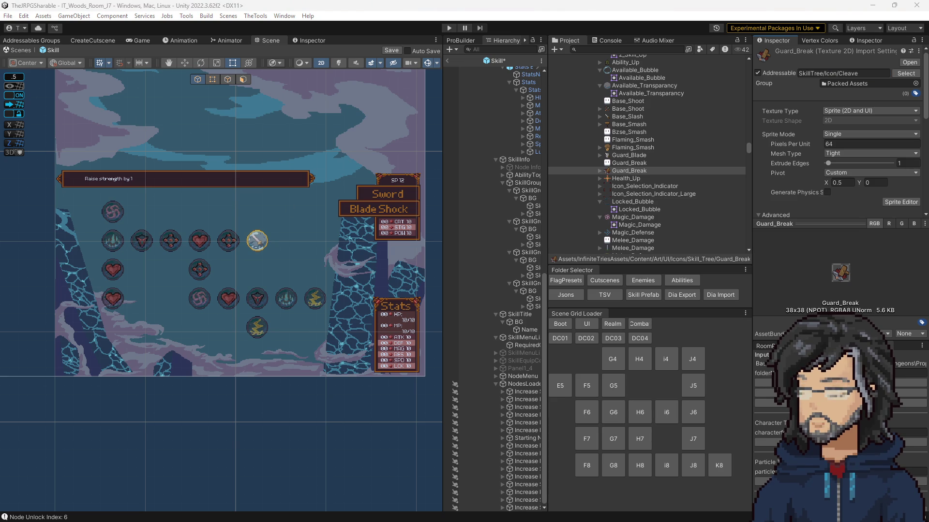
left_click_drag(0, 217, 480, 118)
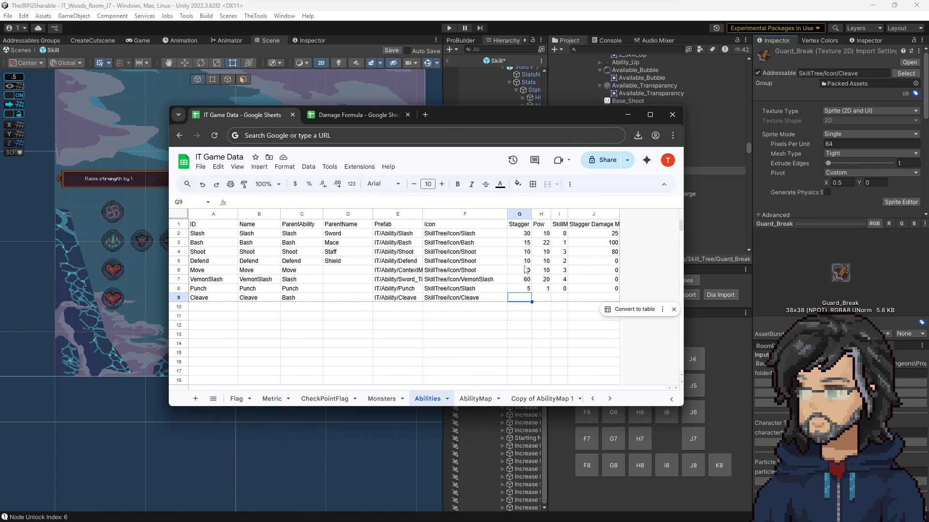
Enter 30 in Cleave's Pow and stagger cells, checking VemonSlash's values for reference.
left_click_drag(522, 280, 561, 280)
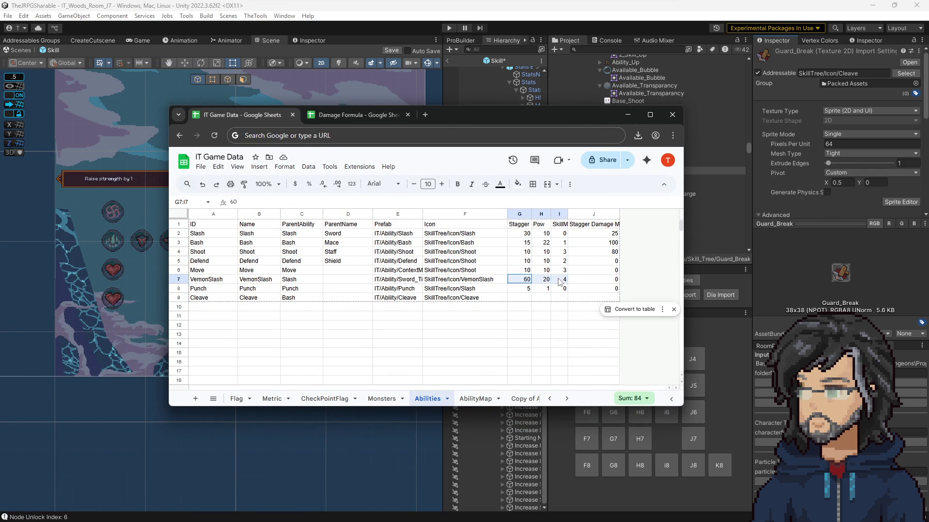
left_click(520, 299)
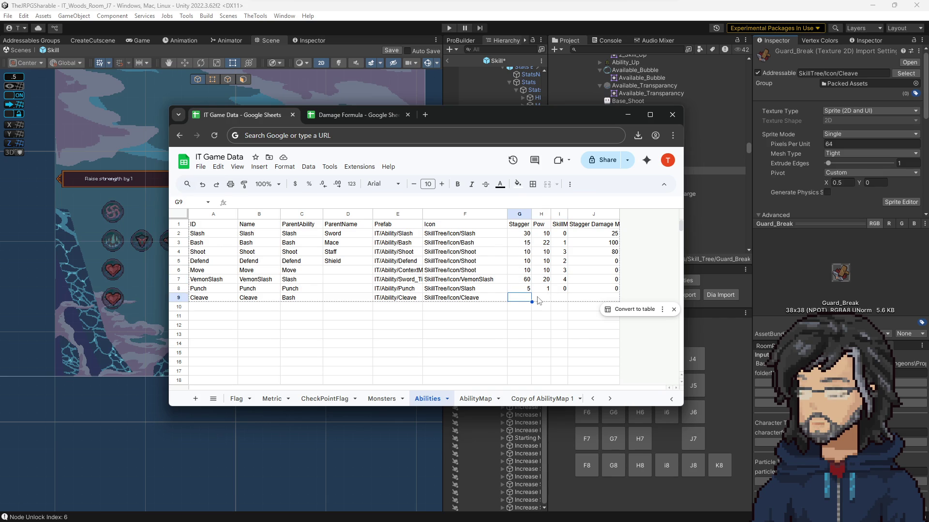
key("Right")
type("30")
left_click(543, 280)
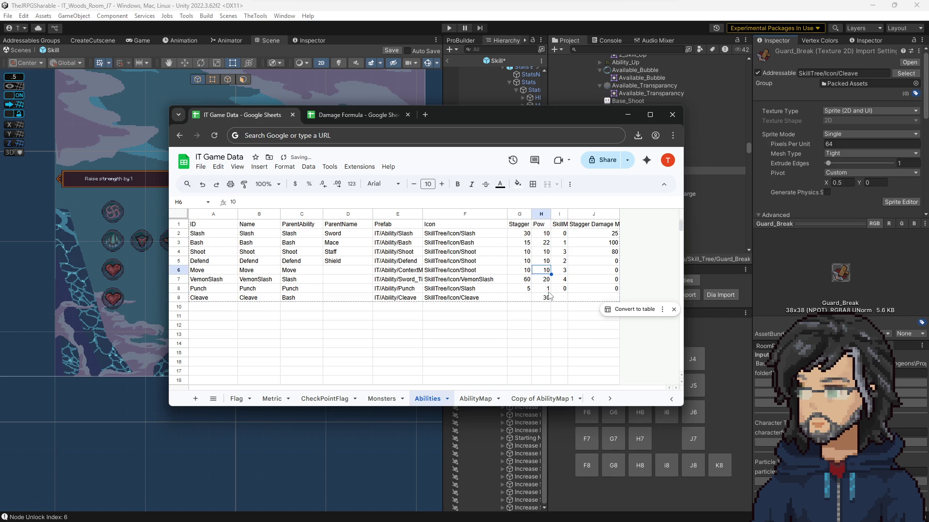
left_click(529, 299)
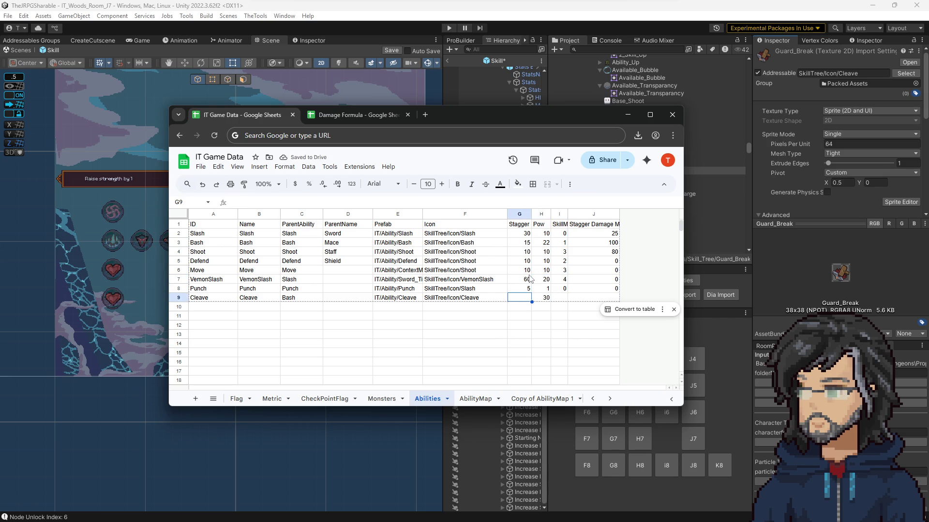
type("30")
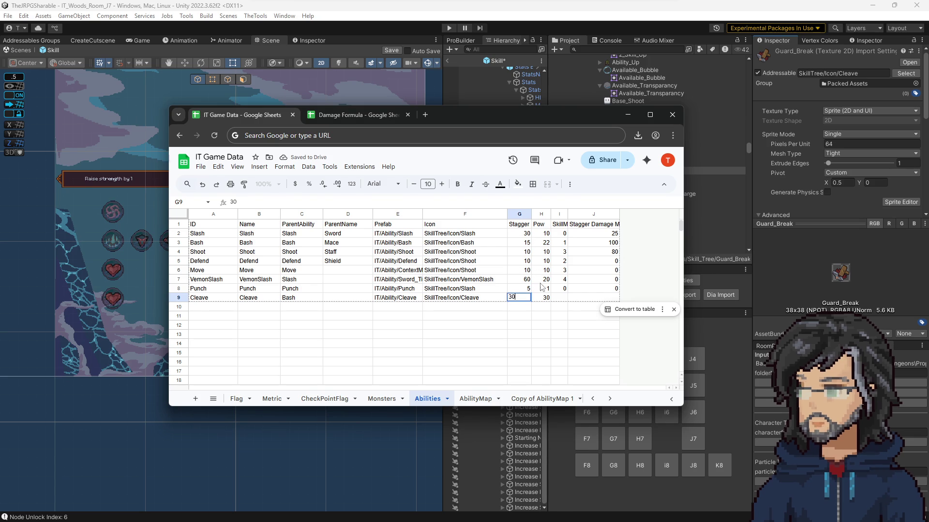
left_click(540, 280)
Enter 5 in Cleave's SkillM cell and compare it with VemonSlash's.
left_click(562, 298)
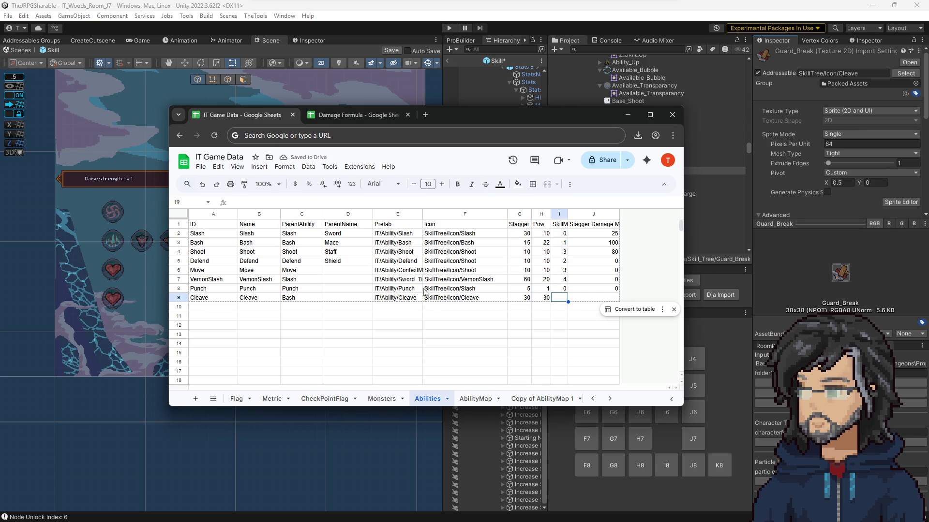
type("5")
key("Return")
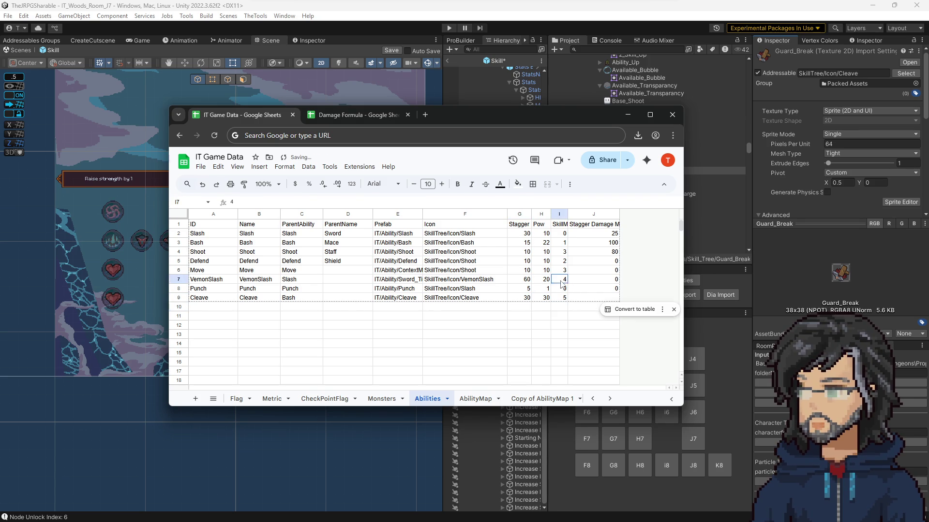
left_click(561, 298)
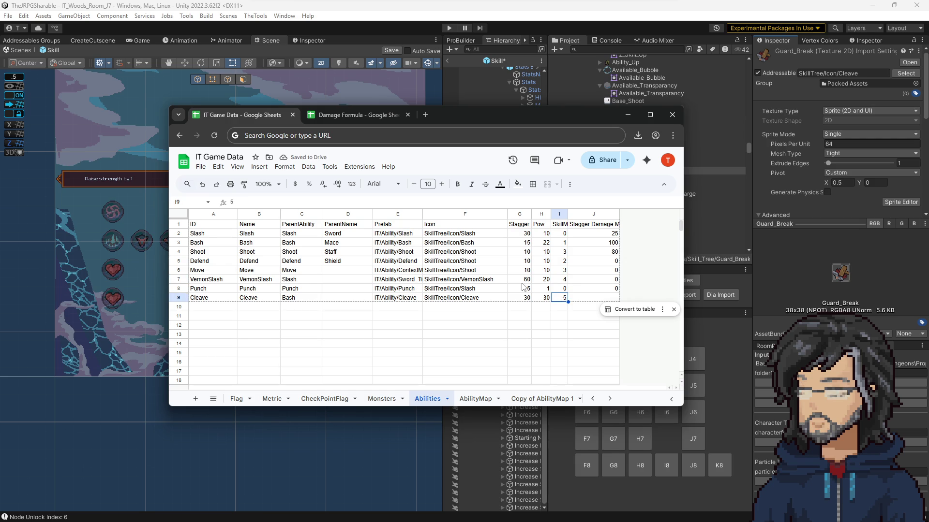
left_click(562, 281)
Set Cleave's cell I9 to 6 and J9 to 100.
left_click(563, 298)
type("6")
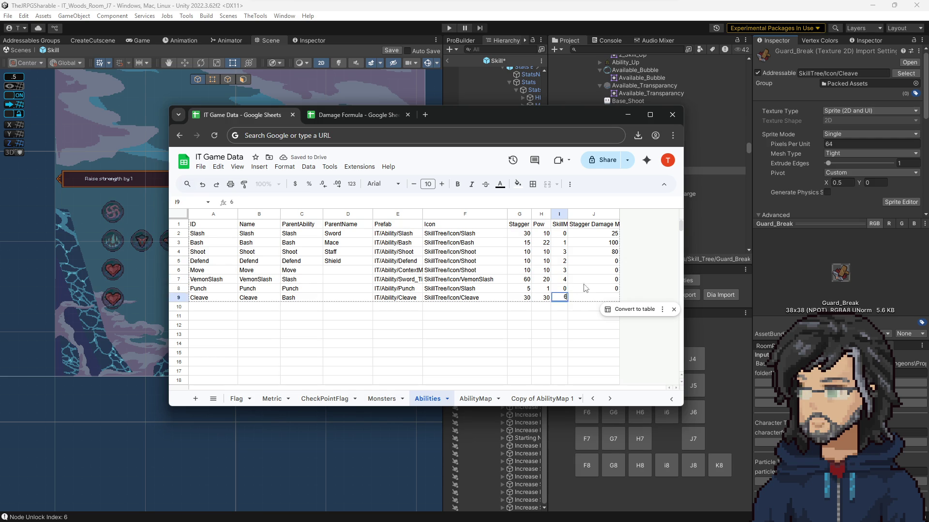
left_click(586, 281)
left_click(592, 299)
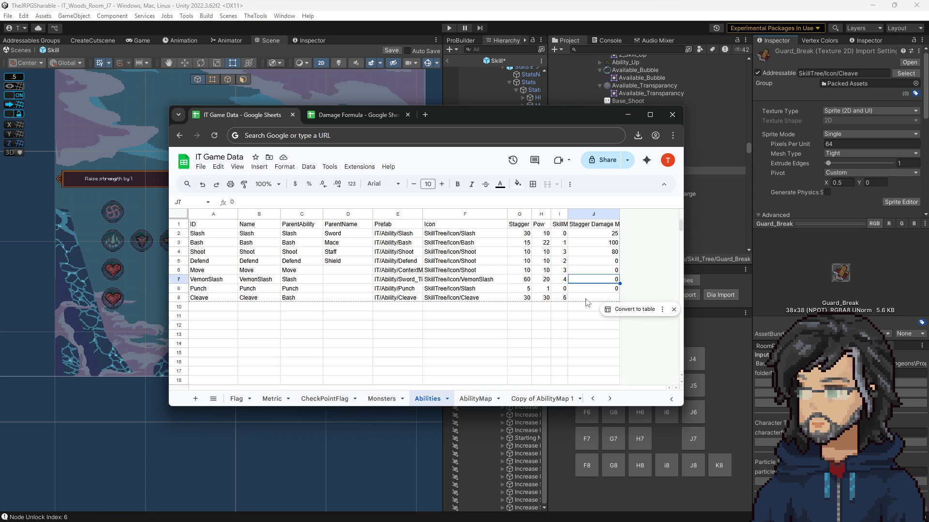
type("1")
key("Return")
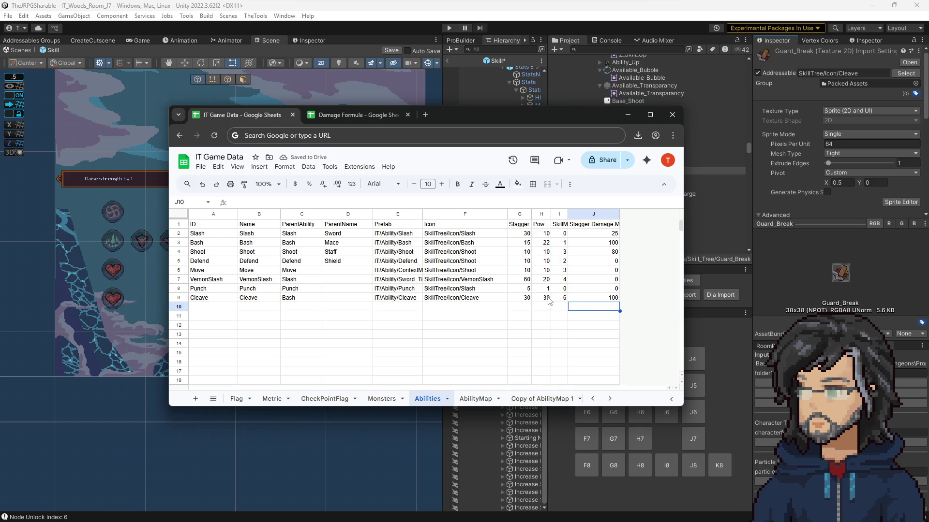
Compare Cleave's row 9 values with Bash's row 3, then close the browser.
left_click(546, 298)
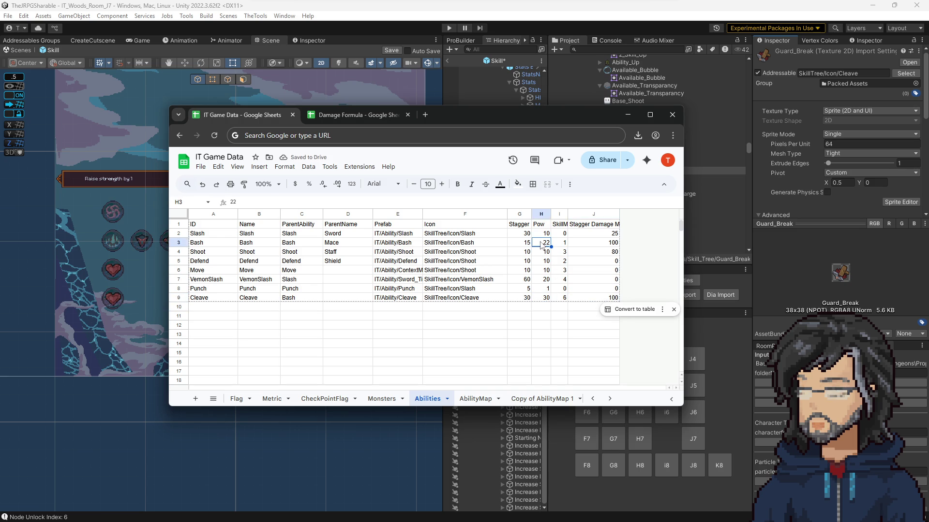
left_click(528, 298)
left_click_drag(526, 243, 544, 243)
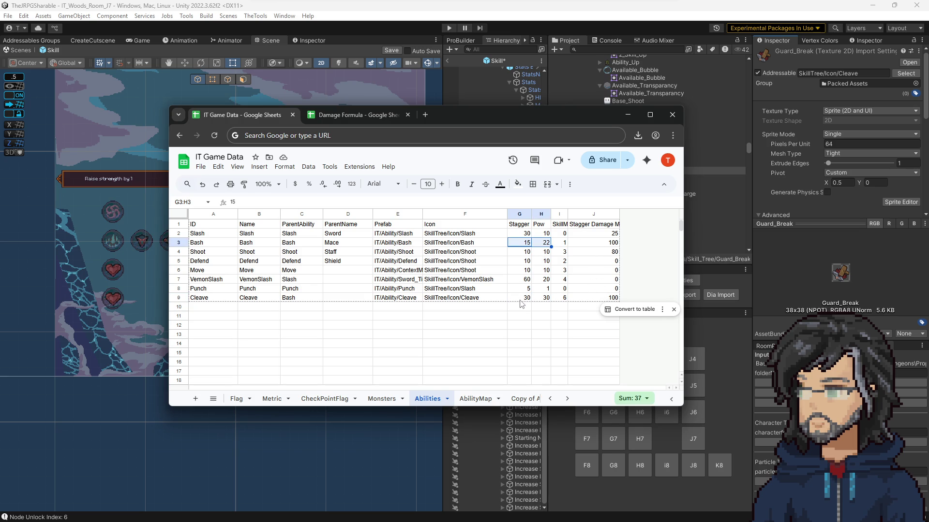
left_click_drag(601, 304, 599, 300)
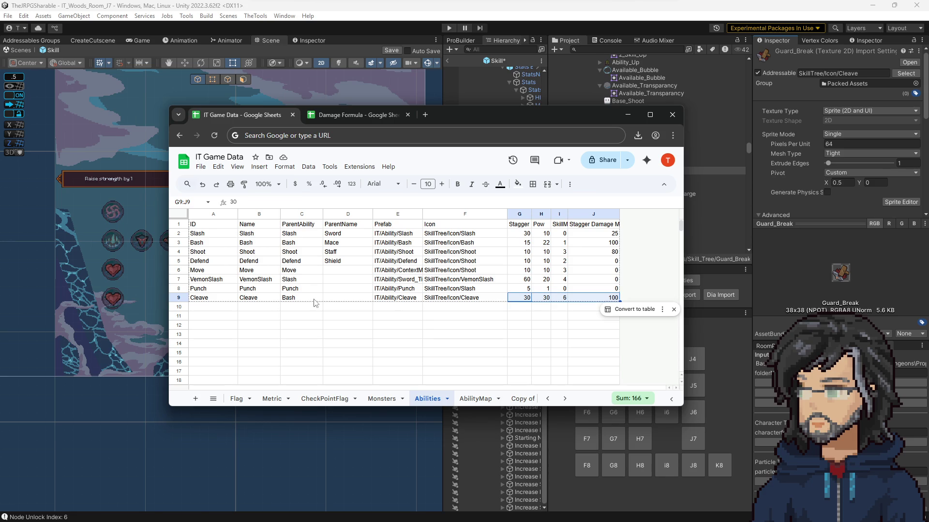
left_click_drag(211, 299, 262, 301)
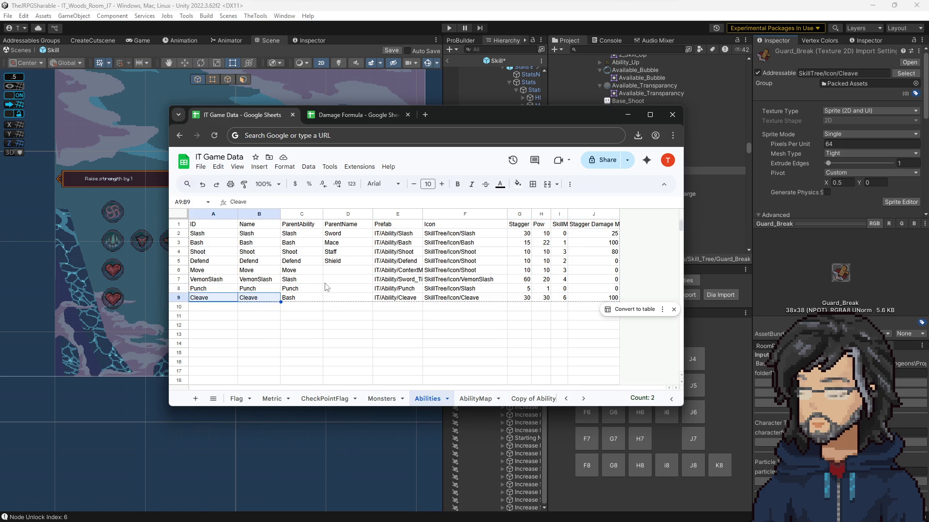
left_click_drag(528, 303, 597, 305)
left_click_drag(525, 242, 604, 246)
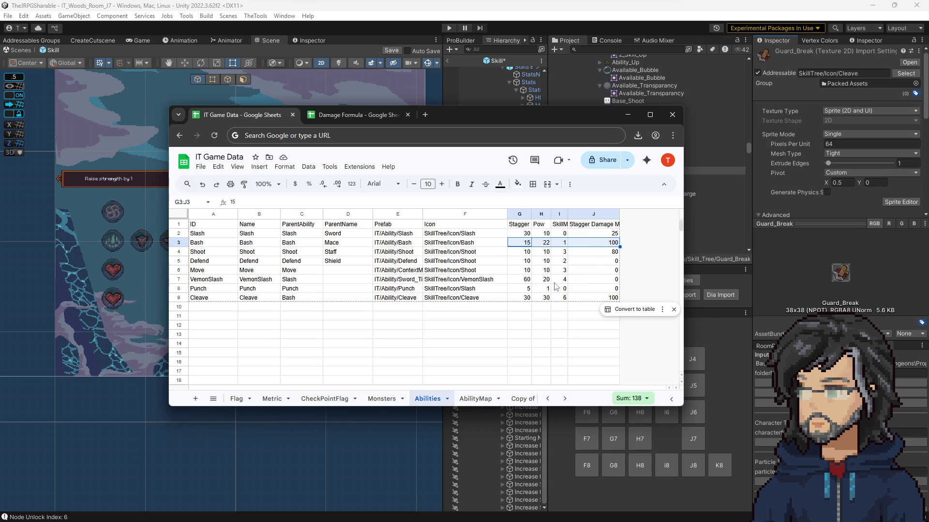
left_click(627, 114)
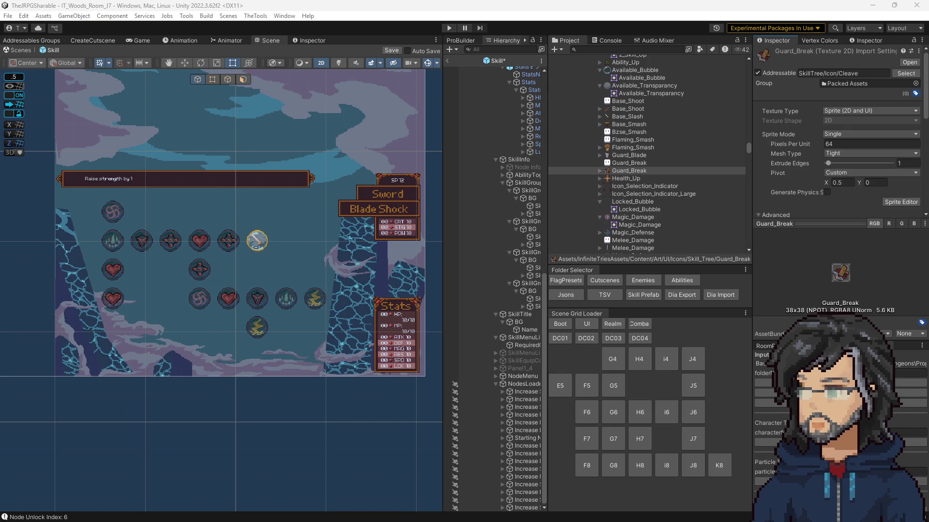
Run TheTools > IT > Parser > AbilityParser to import the ability data.
left_click(251, 15)
mouse_move(278, 27)
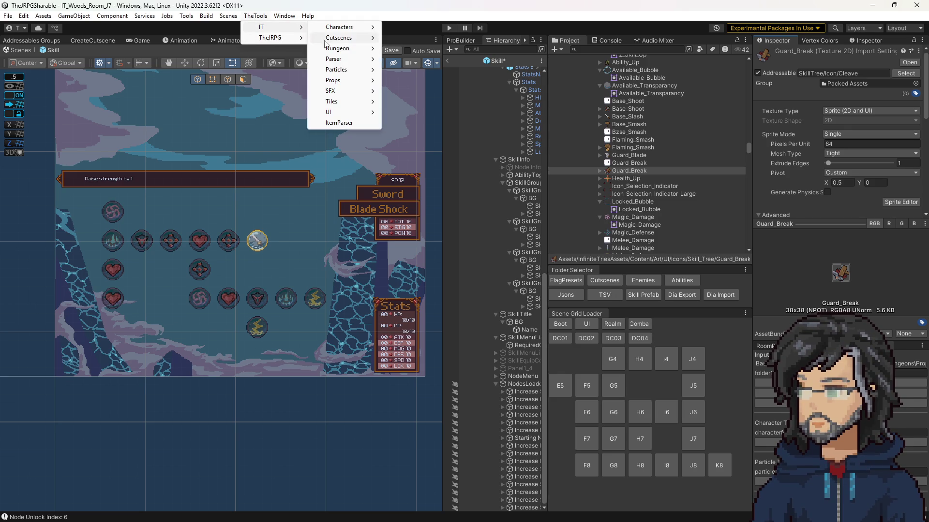
mouse_move(347, 59)
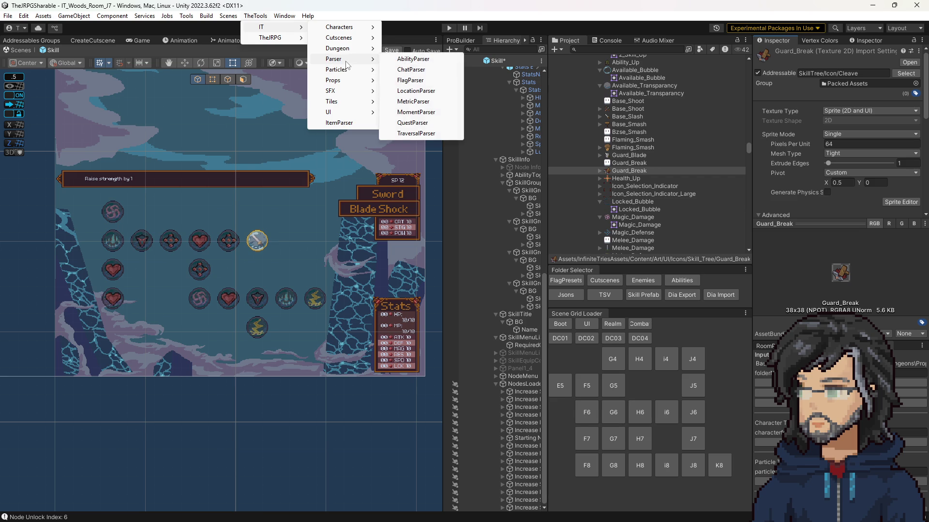
left_click(401, 58)
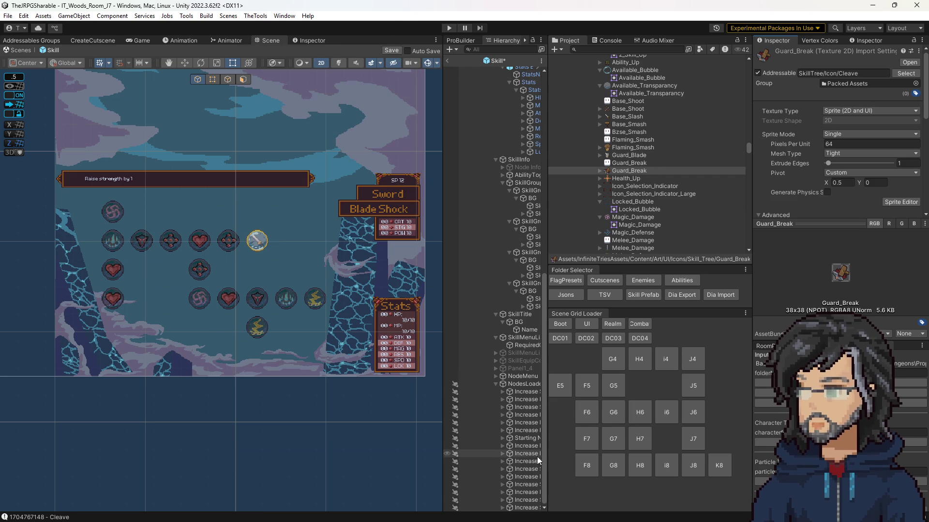
Give the Increase Health by 5 heart node Unlock Ability Id Cleave and Amount 1.
left_click(112, 302)
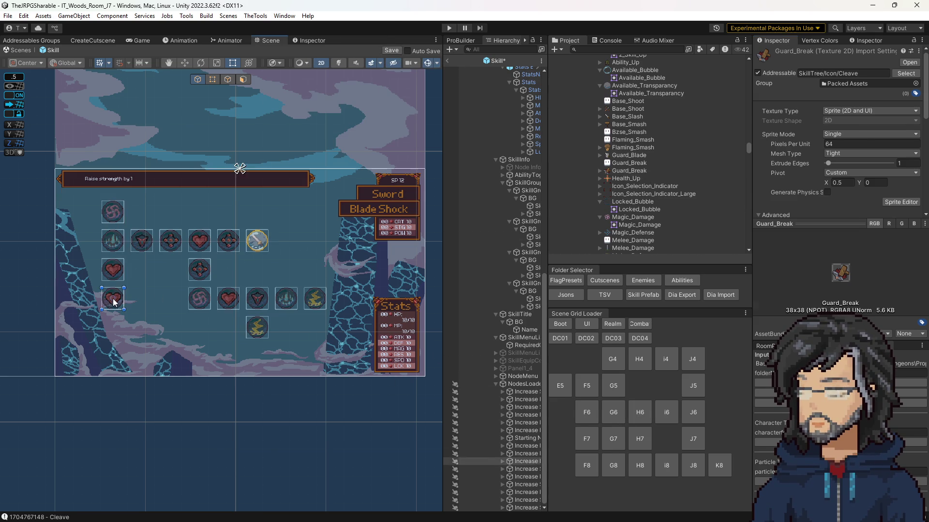
left_click(122, 298)
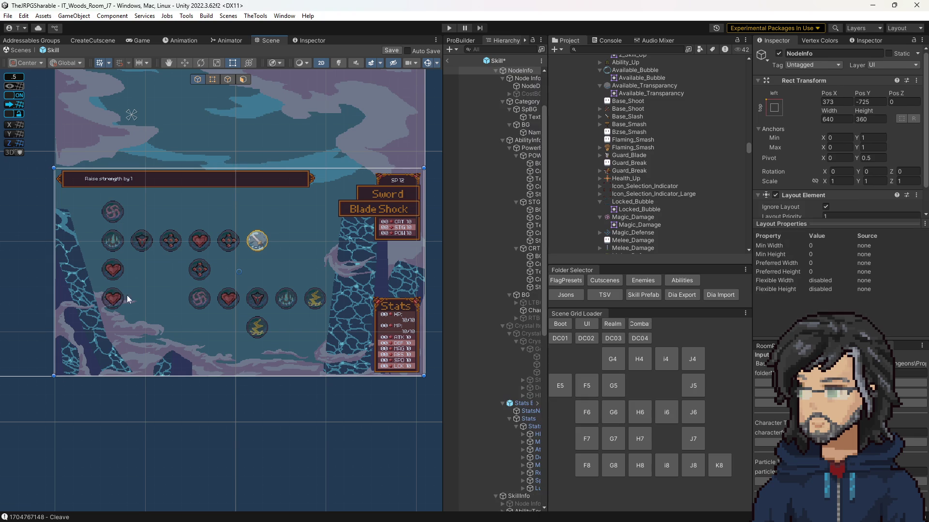
left_click(120, 303)
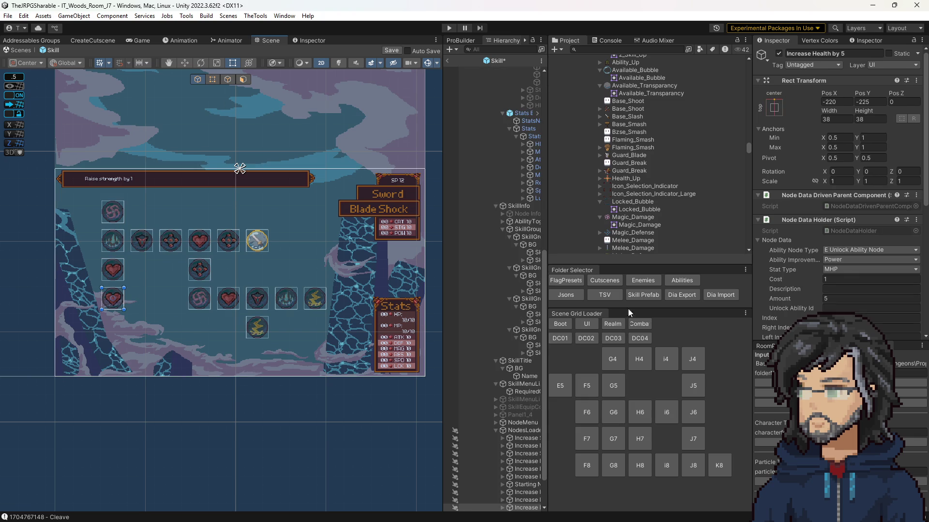
scroll(836, 193, "down", 5)
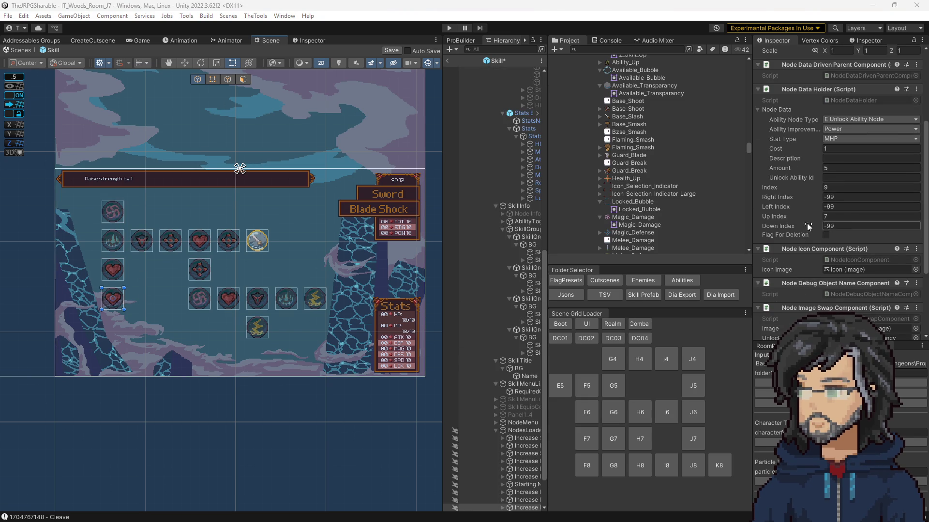
left_click(833, 178)
type("Cleave")
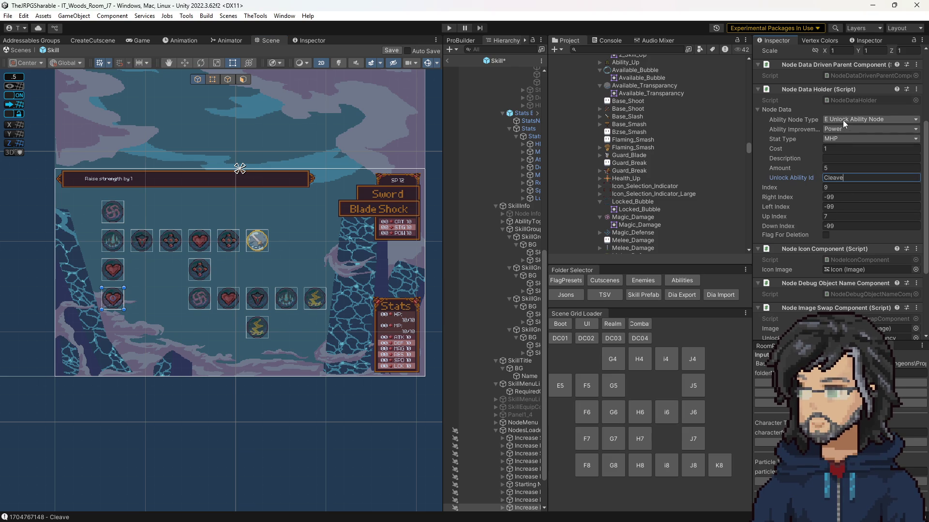
left_click(831, 168)
type("1")
key("Return")
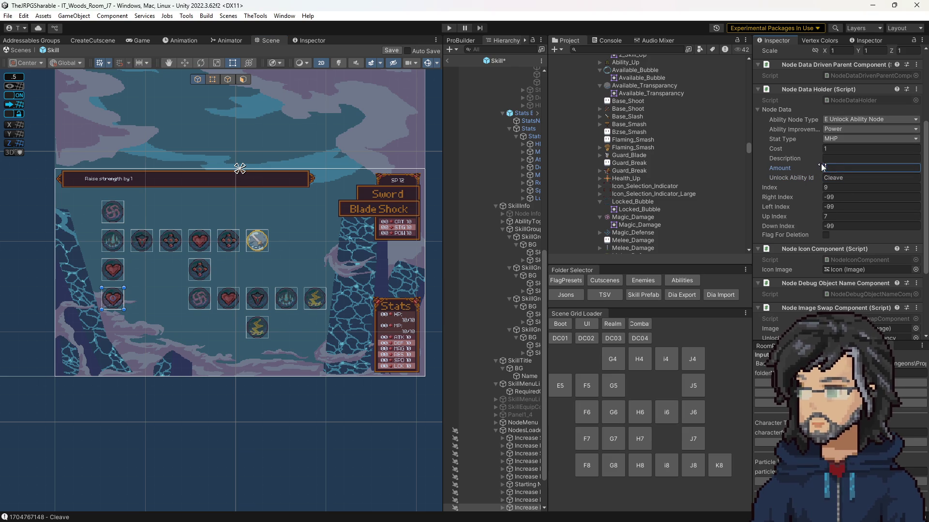
left_click_drag(339, 387, 354, 376)
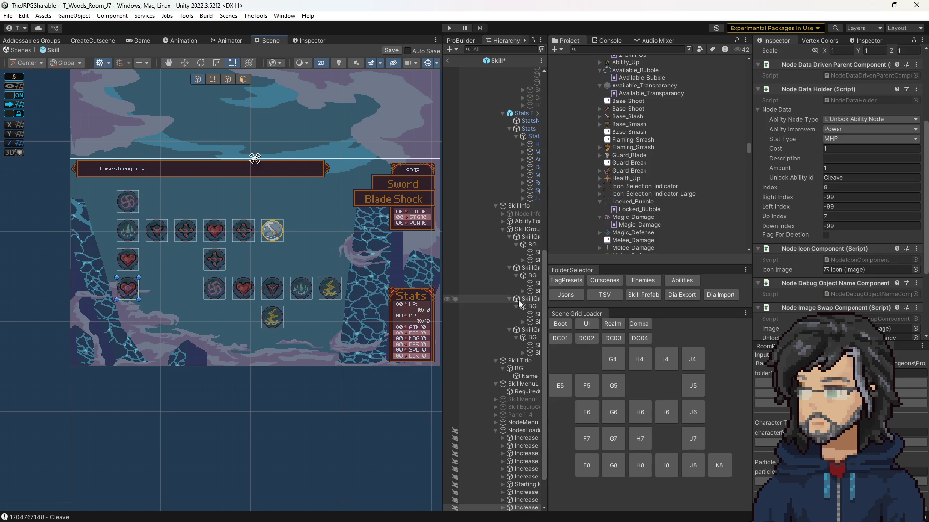
Pick Bash in NodesLoader's Template Editor, save its ability data, reload its nodes and save the template.
left_click(522, 430)
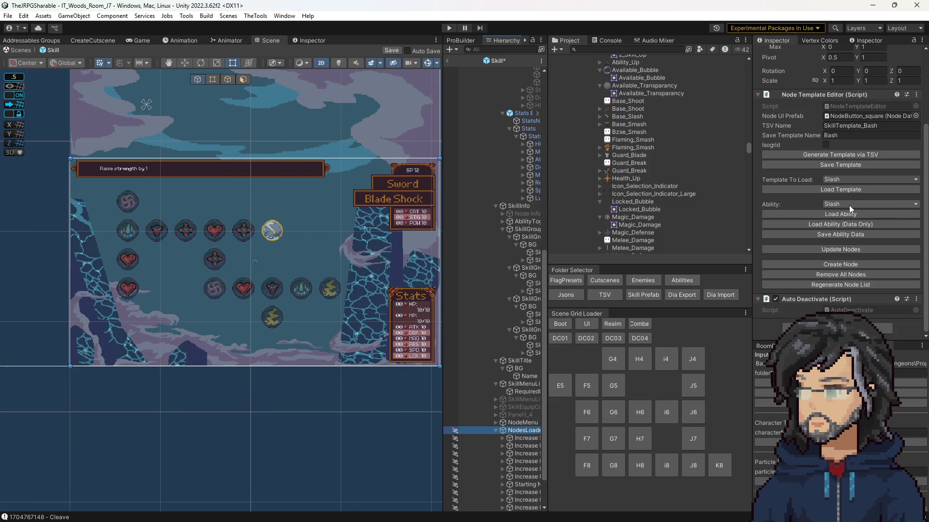
left_click(870, 204)
left_click(859, 272)
left_click(822, 235)
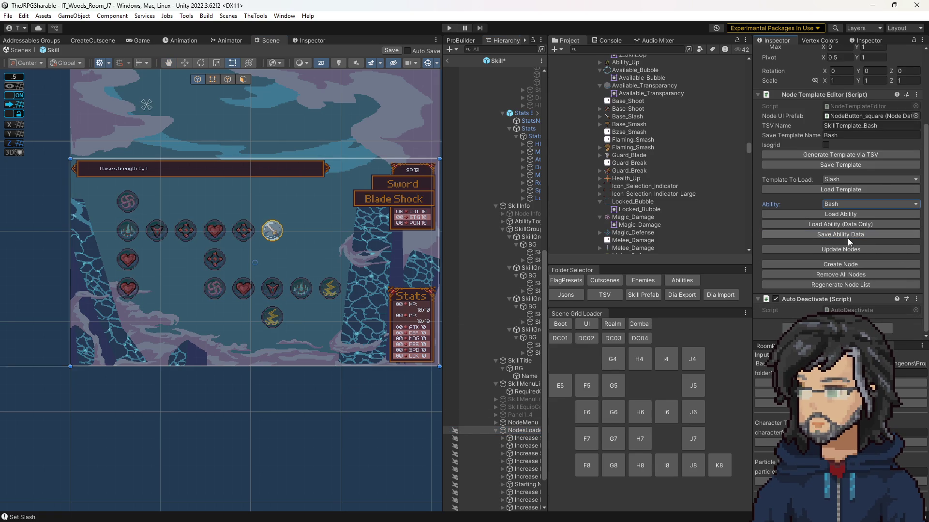
left_click(827, 274)
left_click(833, 216)
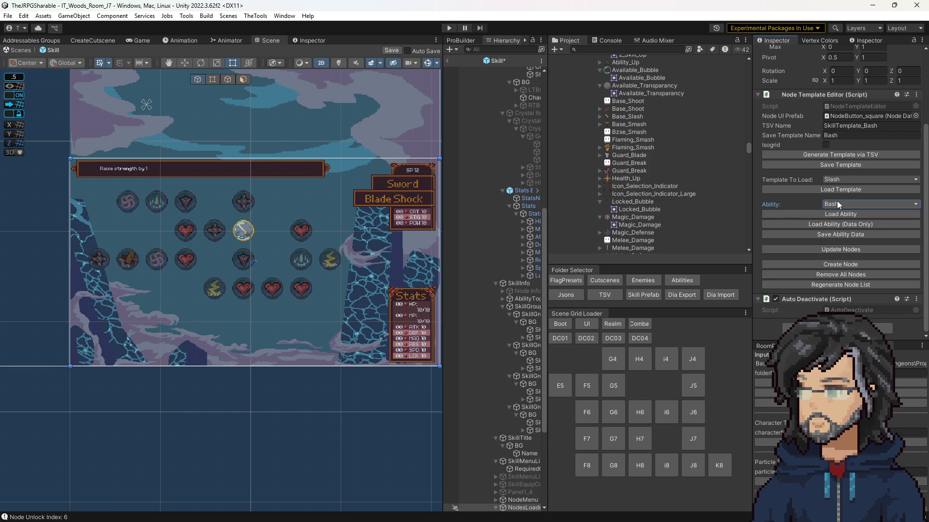
left_click(820, 164)
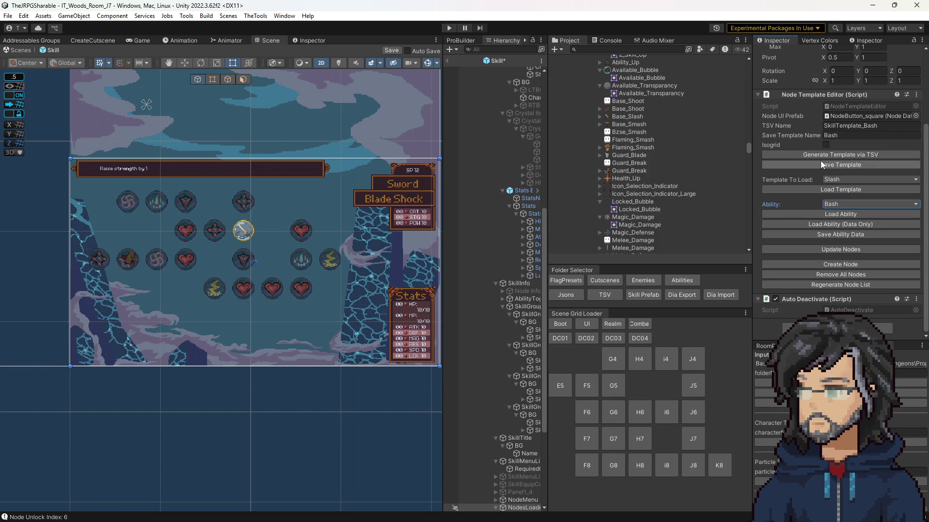
Load the Bash template, generate its layout via TSV, save it, and reload the nodes.
left_click(832, 179)
left_click(851, 318)
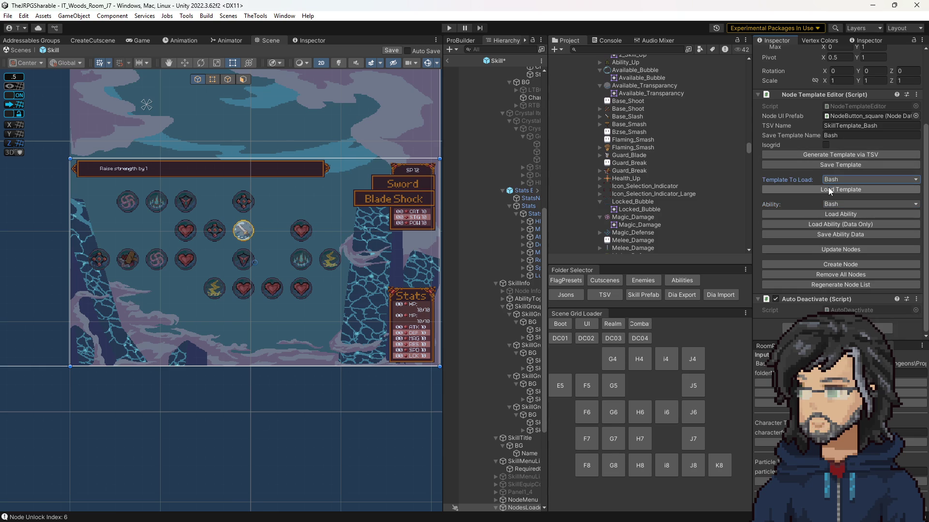
left_click(829, 190)
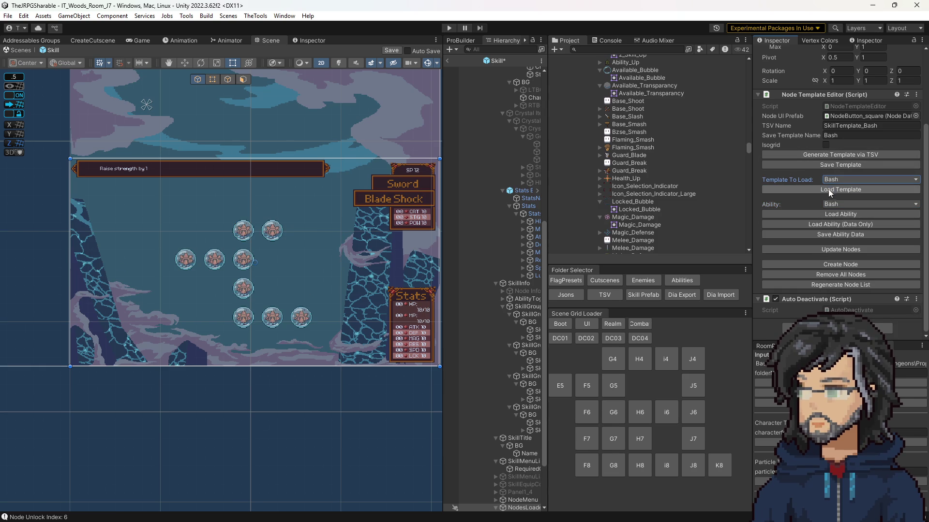
left_click(829, 154)
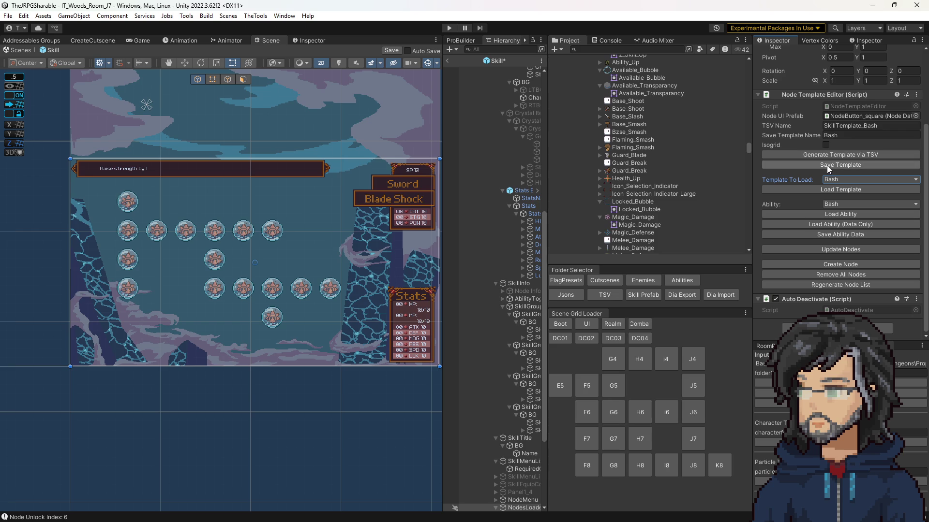
left_click(827, 165)
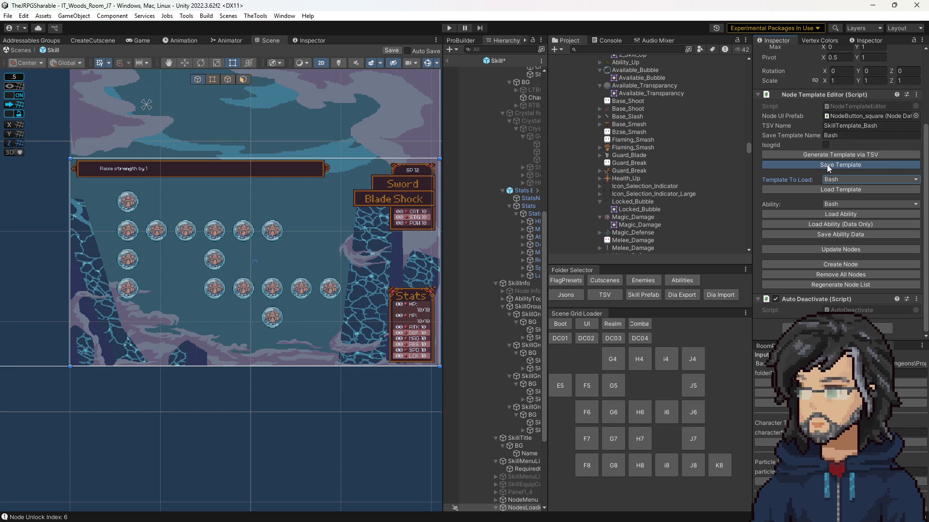
left_click(831, 276)
left_click(825, 191)
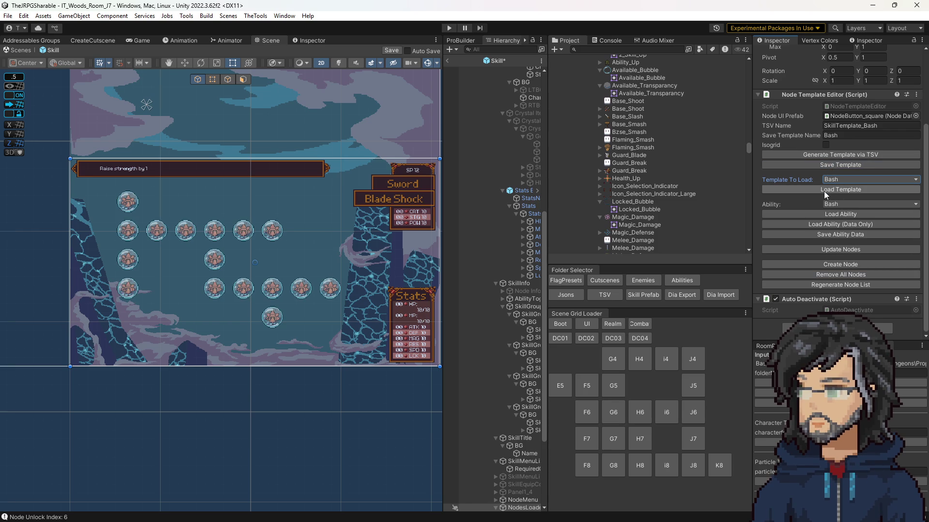
left_click(830, 213)
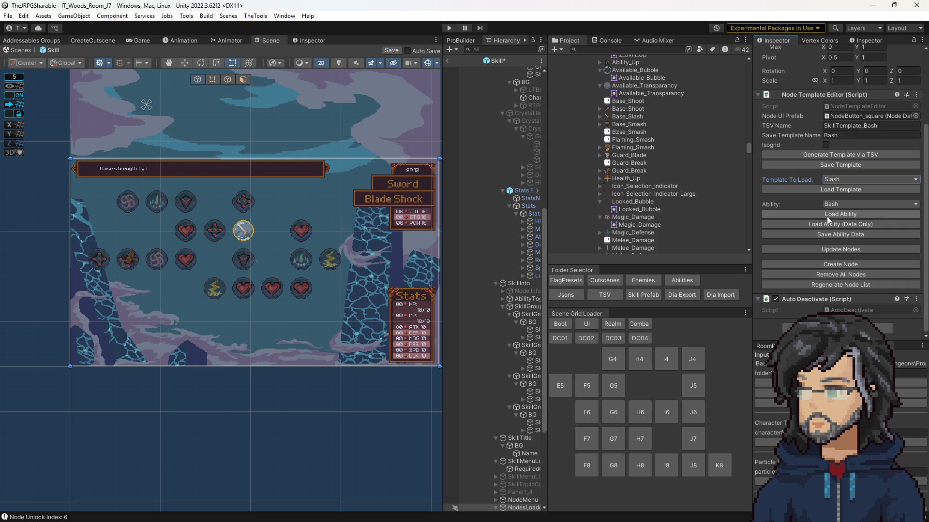
Regenerate the Bash layout from TSV, refresh node icons, and save both Bash template and ability data.
left_click(836, 179)
left_click(866, 318)
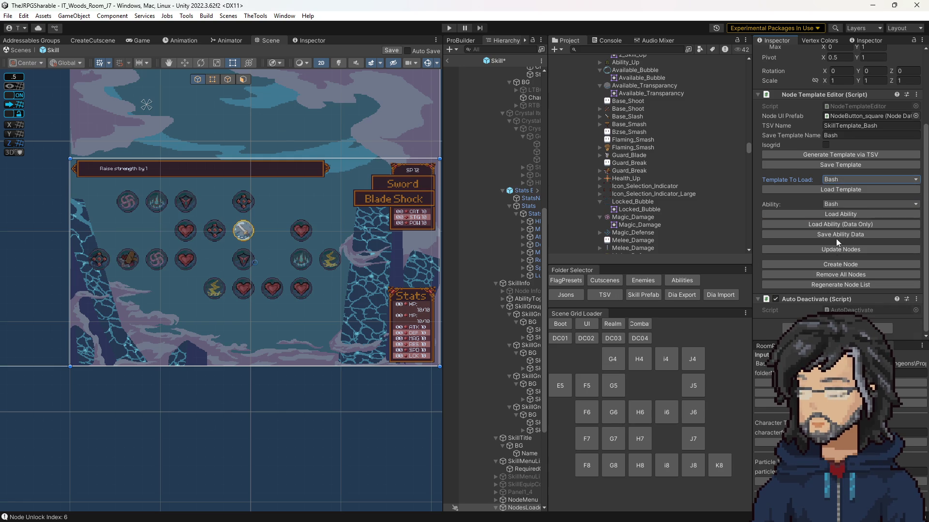
left_click(837, 235)
left_click(829, 156)
left_click(811, 247)
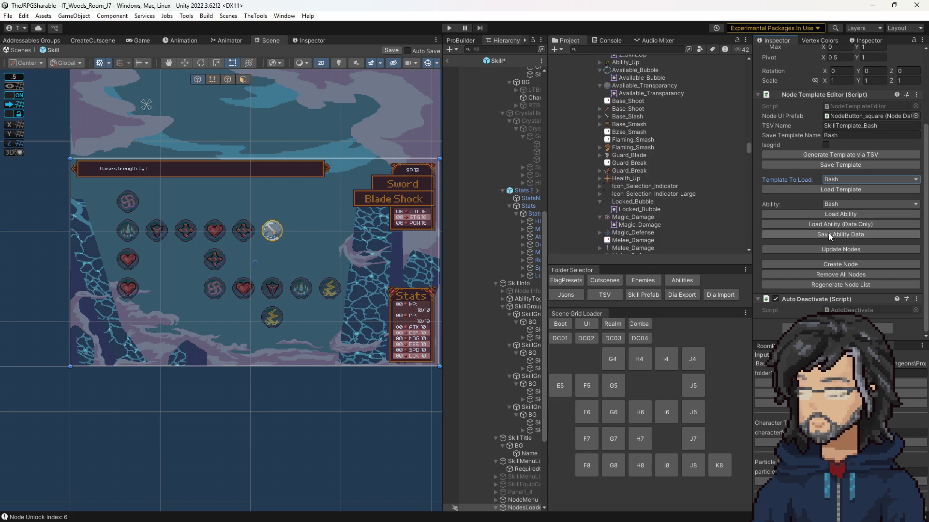
left_click(824, 166)
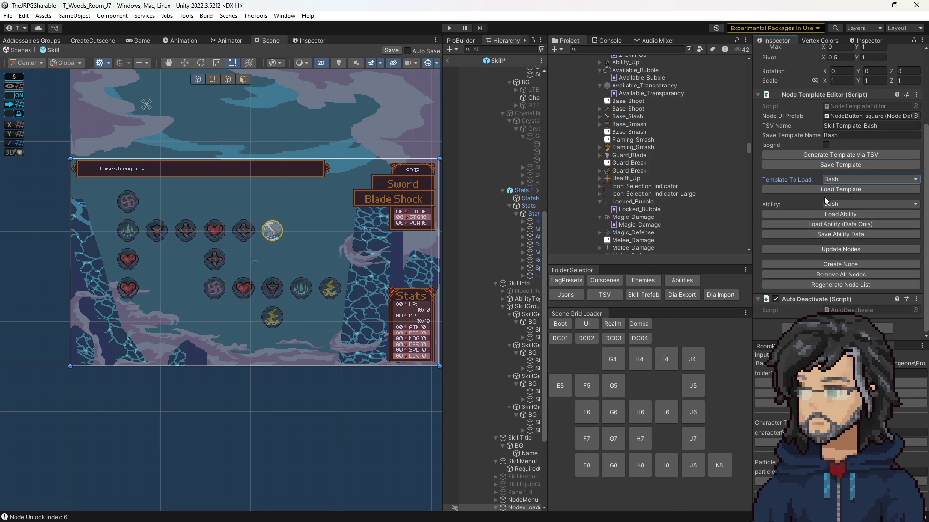
left_click(824, 236)
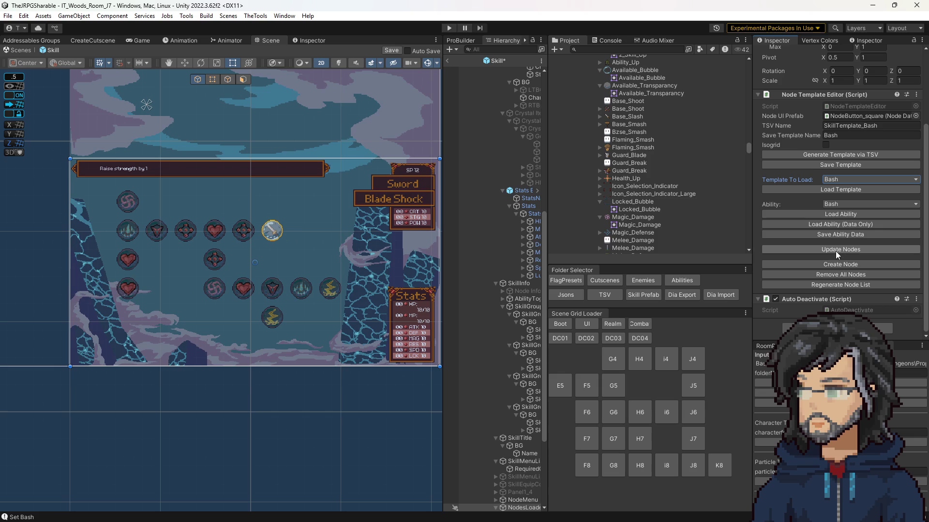
Clear all nodes and load the Slash ability's skill tree for comparison.
left_click(832, 274)
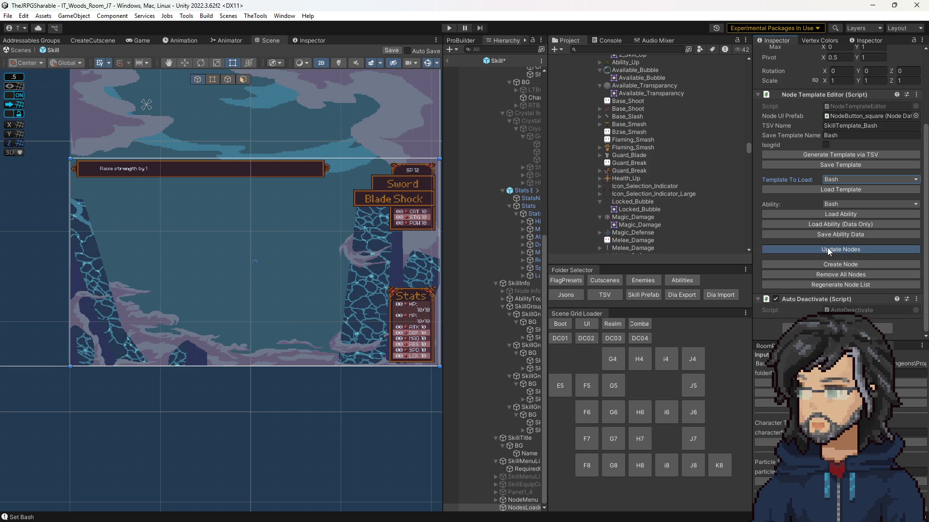
left_click(825, 215)
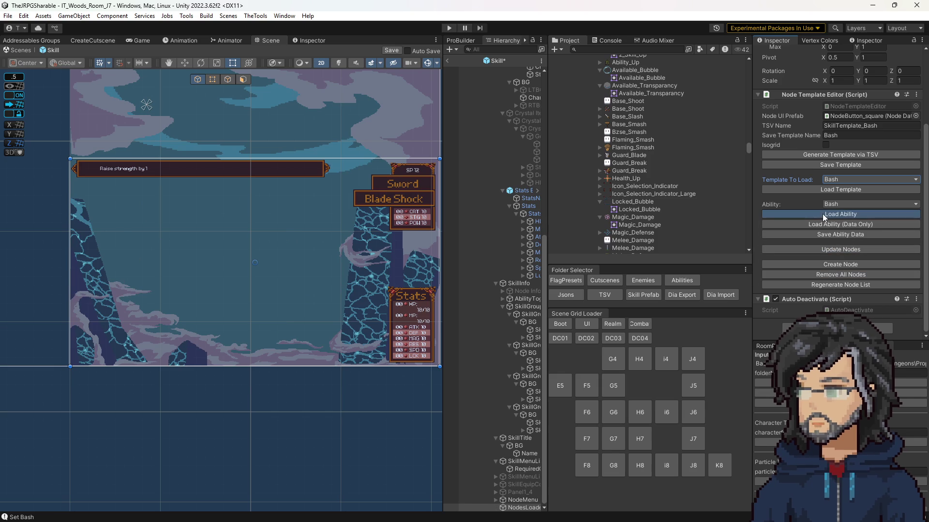
left_click(831, 204)
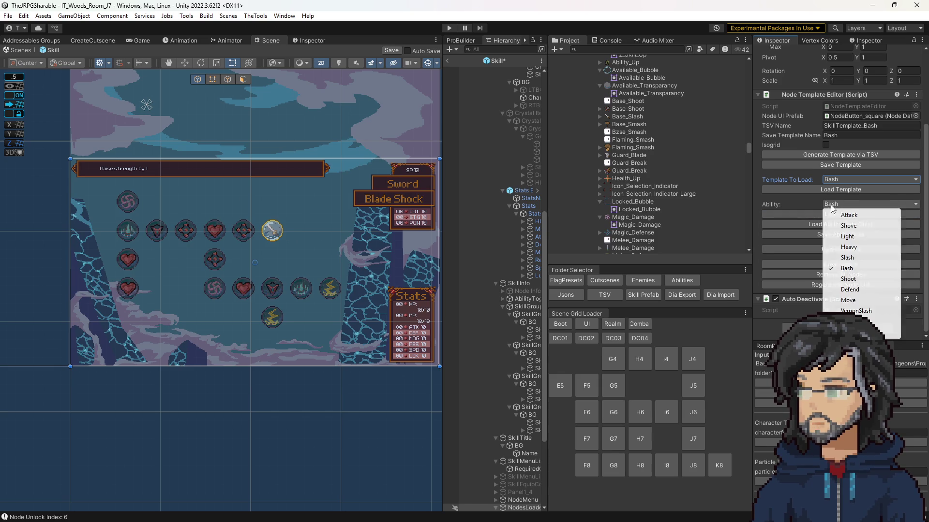
left_click(847, 257)
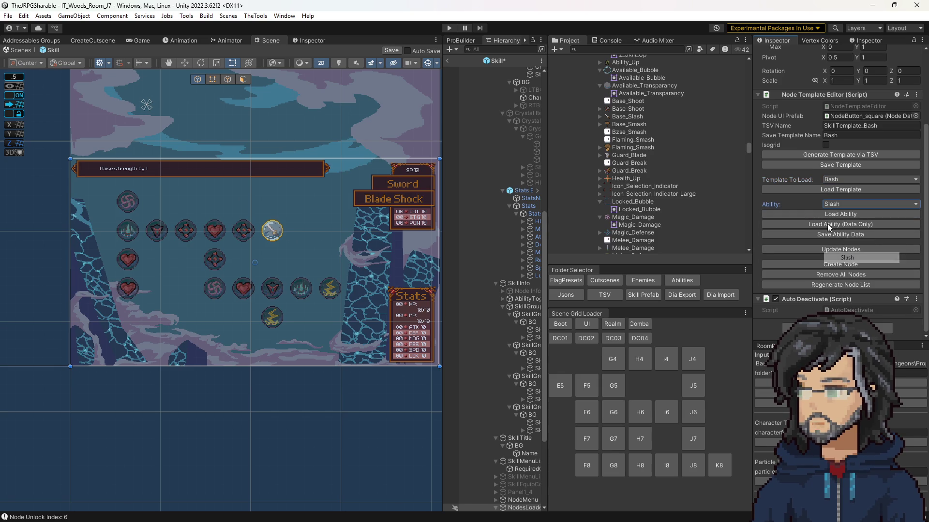
left_click(837, 275)
left_click(823, 216)
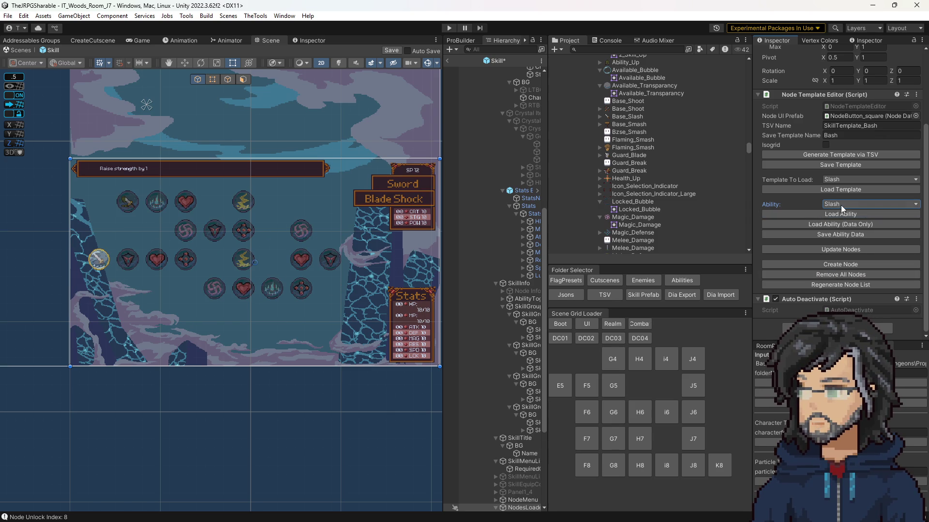
left_click(848, 181)
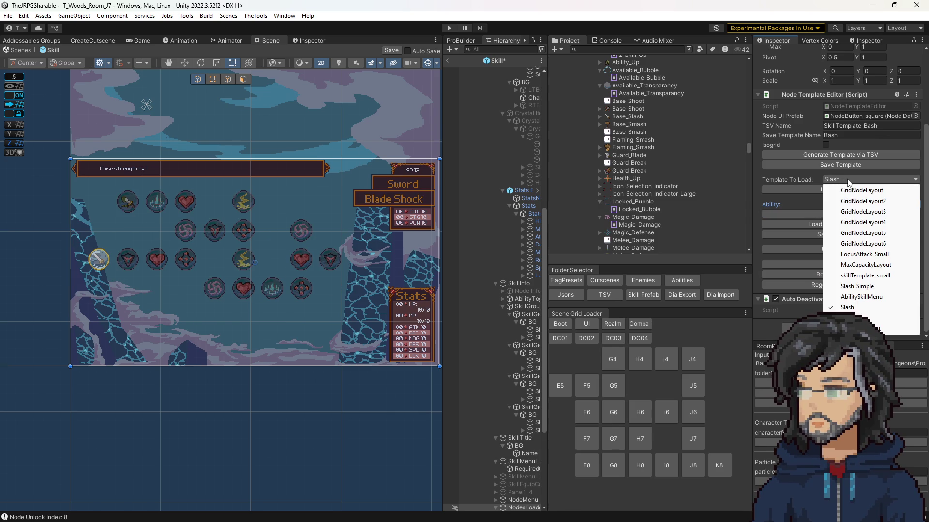
left_click(793, 202)
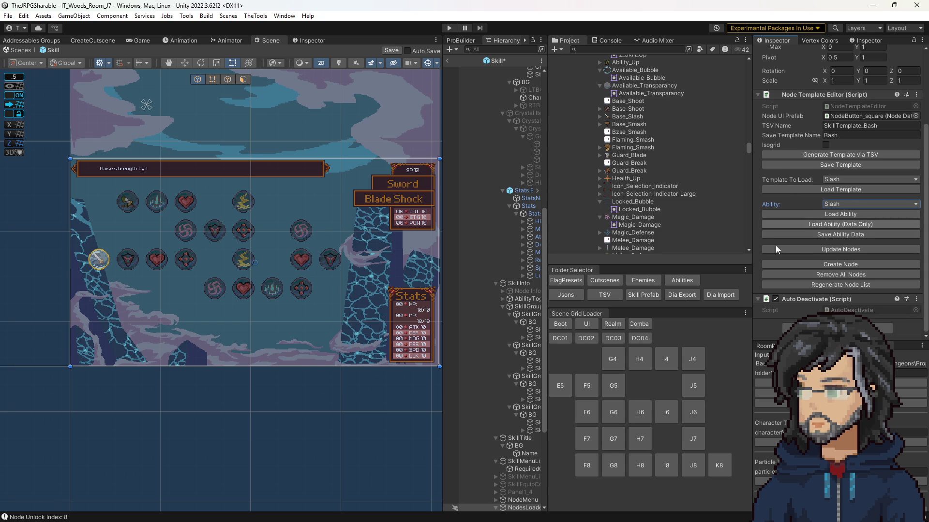
Clear the nodes and load the Bash ability's skill tree back.
left_click(846, 274)
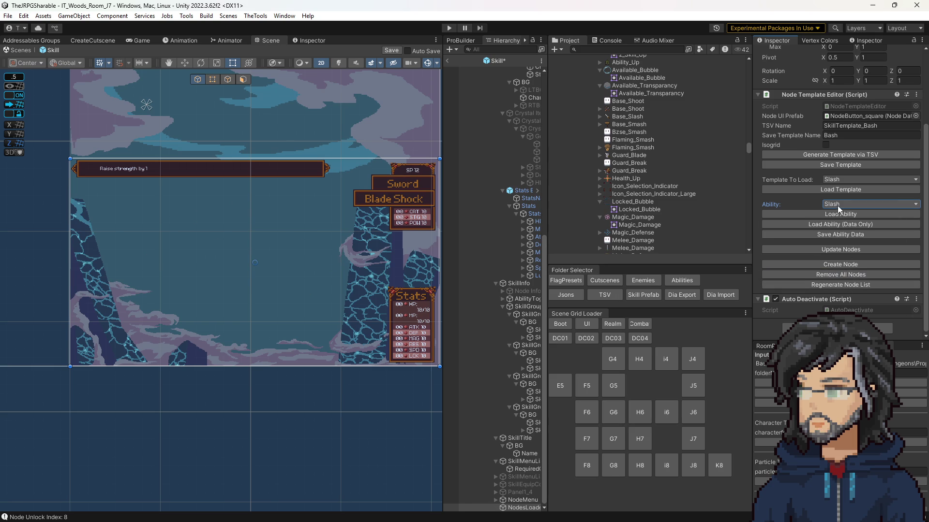
left_click(831, 203)
left_click(846, 268)
left_click(813, 213)
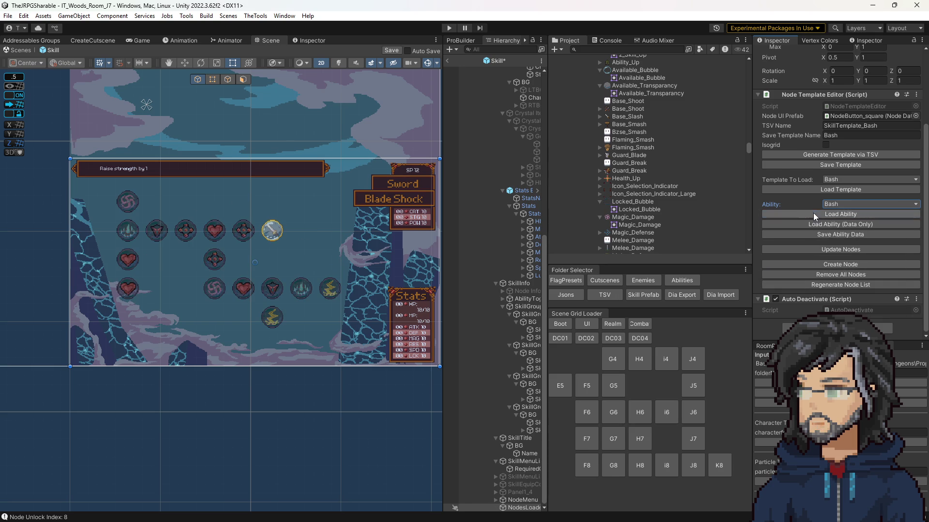
left_click(127, 290)
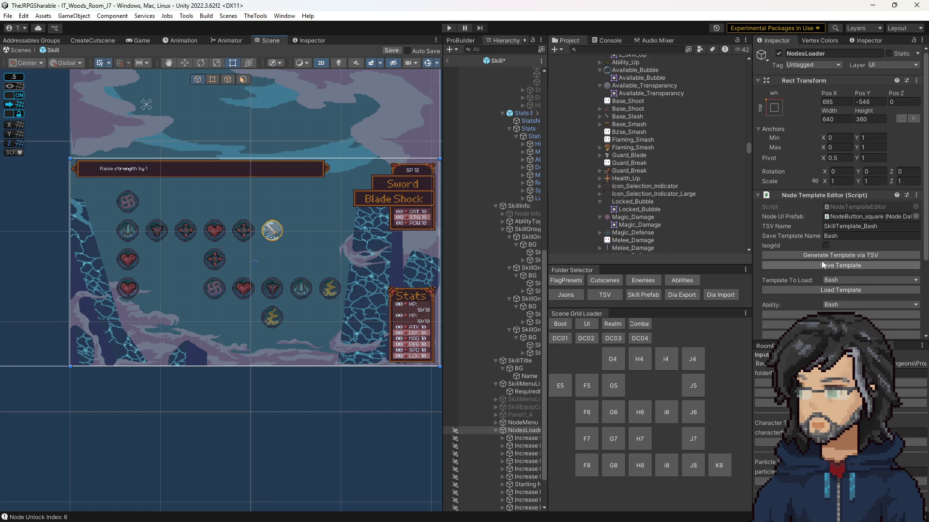
Load the Slash ability's skill tree and widen the hierarchy to read node names.
scroll(837, 271, "down", 3)
left_click(838, 179)
left_click(808, 205)
left_click(847, 205)
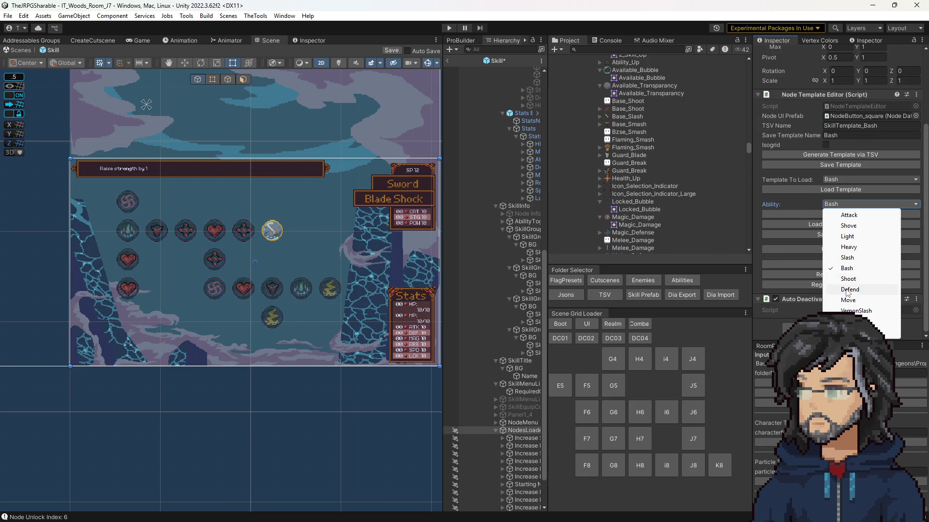
left_click(846, 258)
left_click(830, 217)
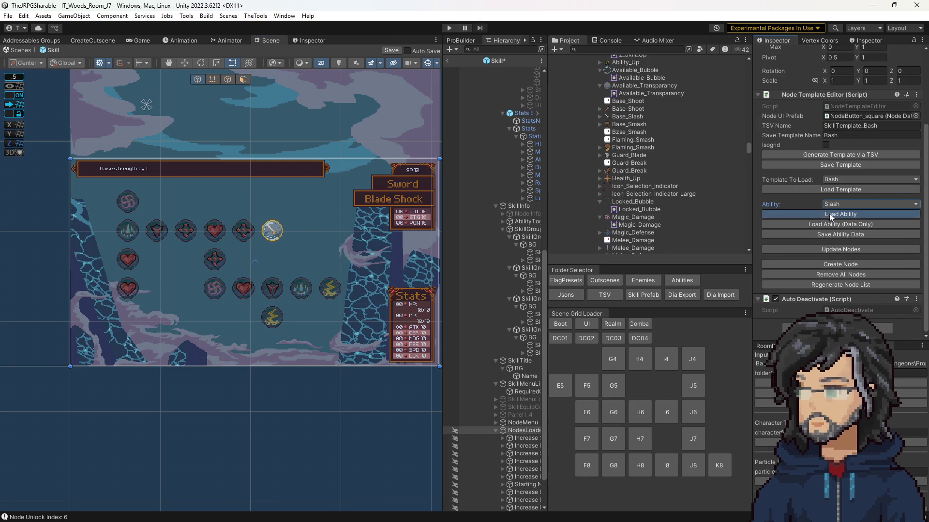
scroll(499, 305, "up", 5)
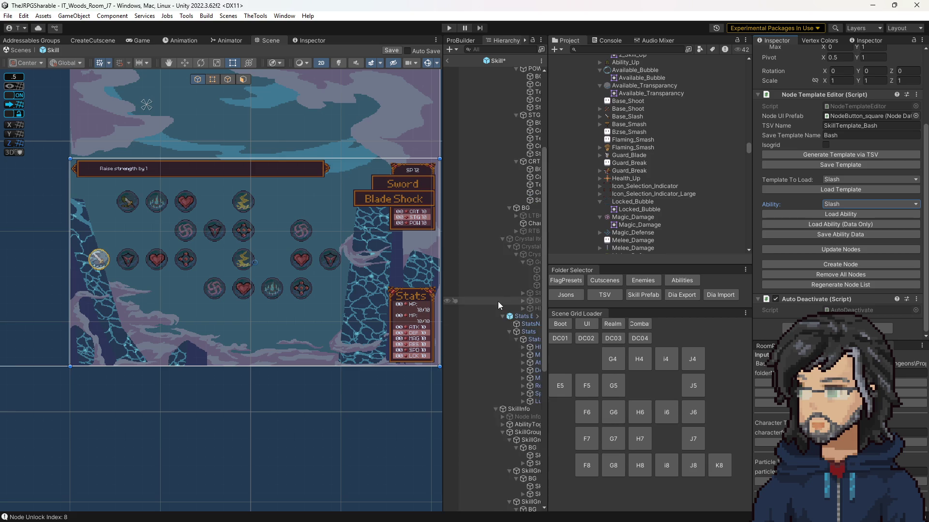
scroll(544, 258, "up", 5)
left_click_drag(546, 189, 612, 189)
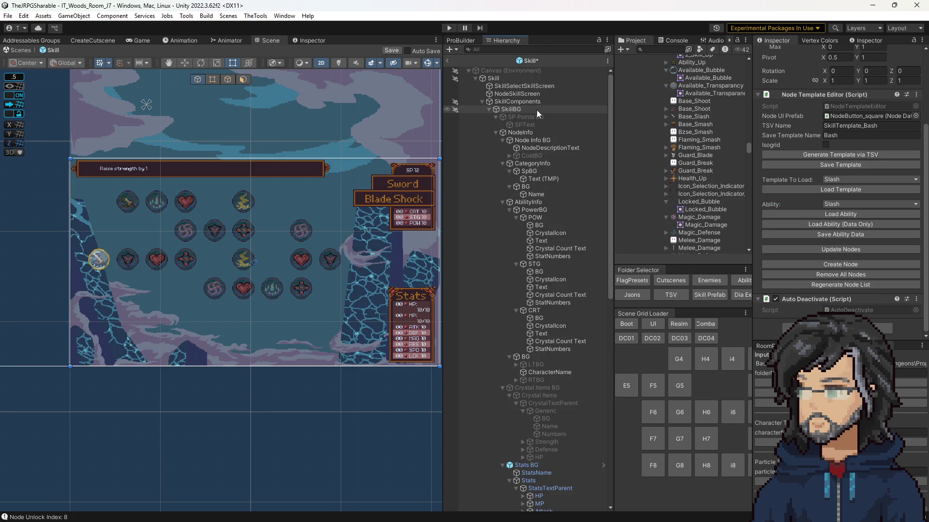
scroll(541, 266, "down", 15)
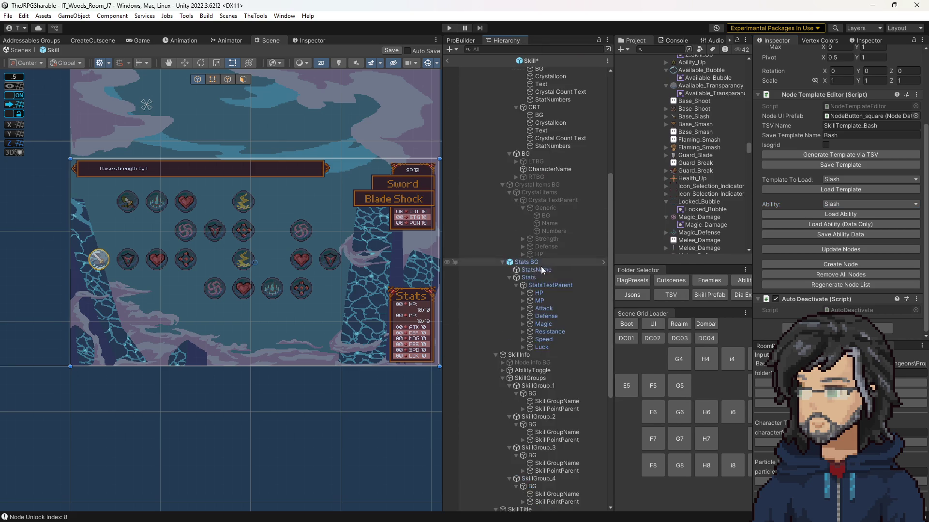
Set the Unlock VemonSlash node's Amount to 50.
left_click(130, 195)
scroll(826, 237, "down", 5)
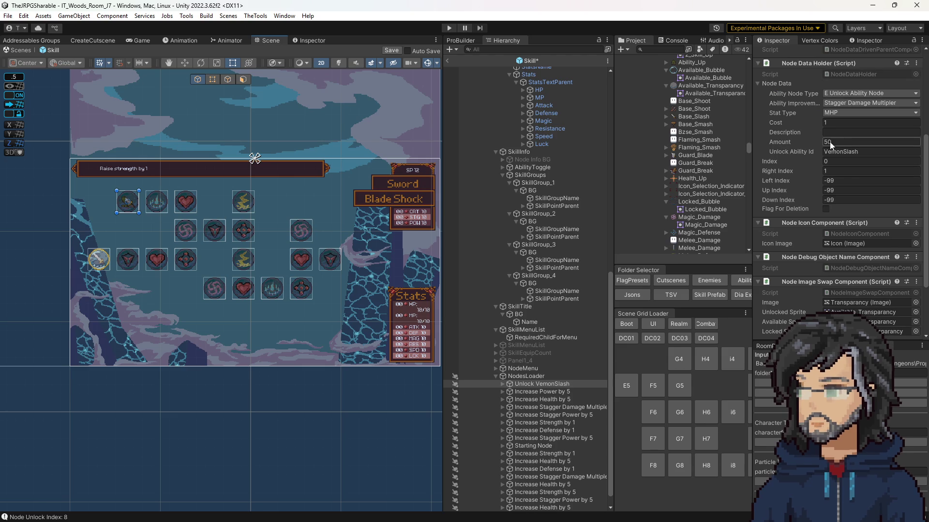
type("50")
key("Return")
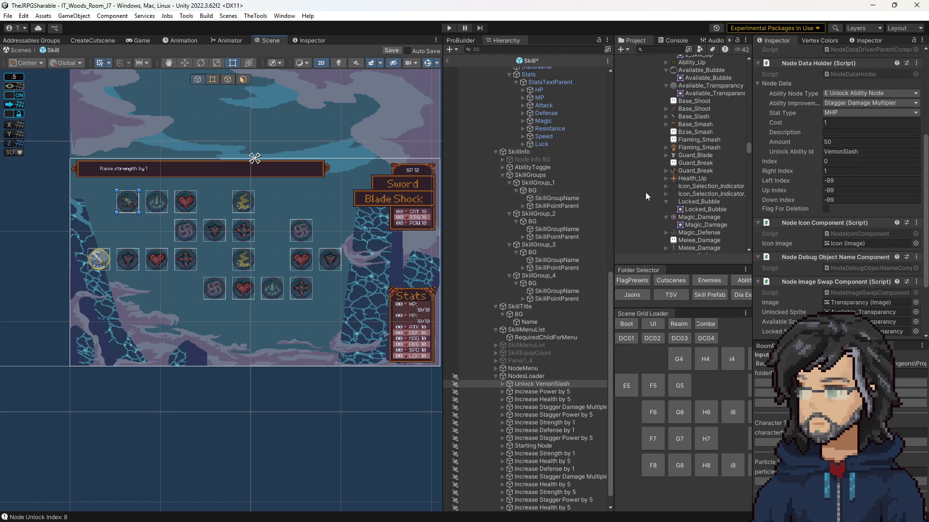
left_click(844, 153)
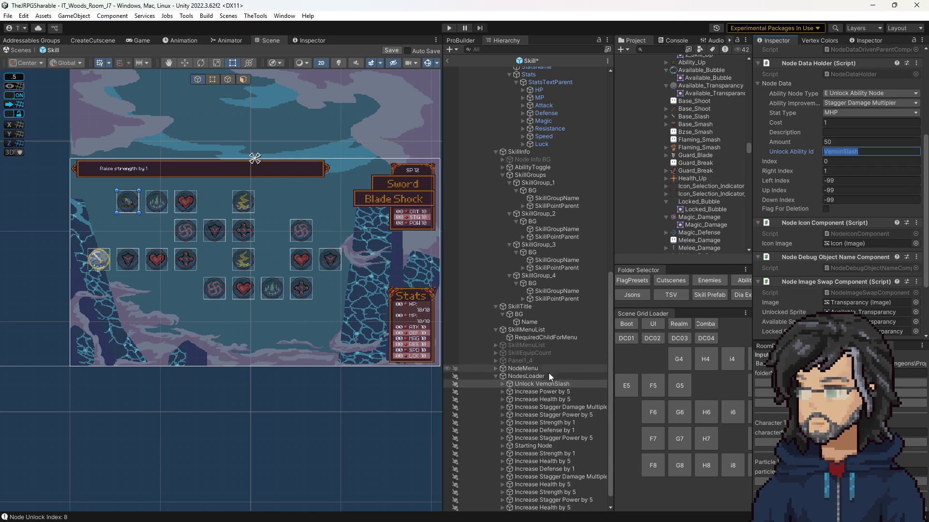
left_click(527, 376)
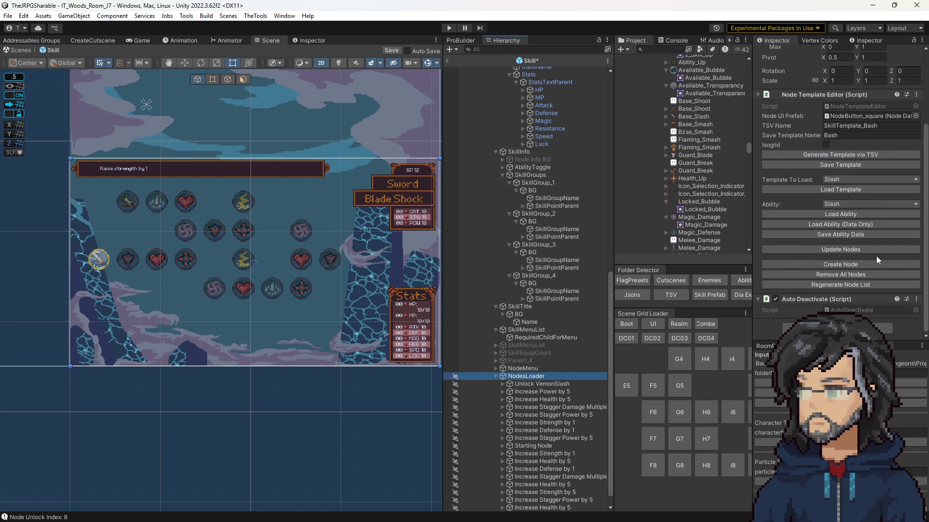
Load the Bash ability's skill tree from NodesLoader.
left_click(844, 204)
left_click(847, 268)
left_click(830, 215)
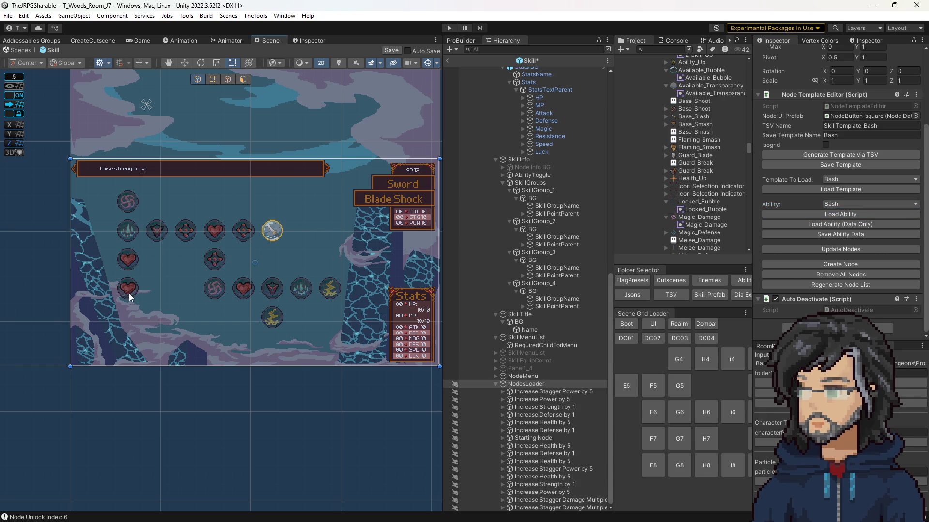
left_click(129, 293)
left_click(129, 292)
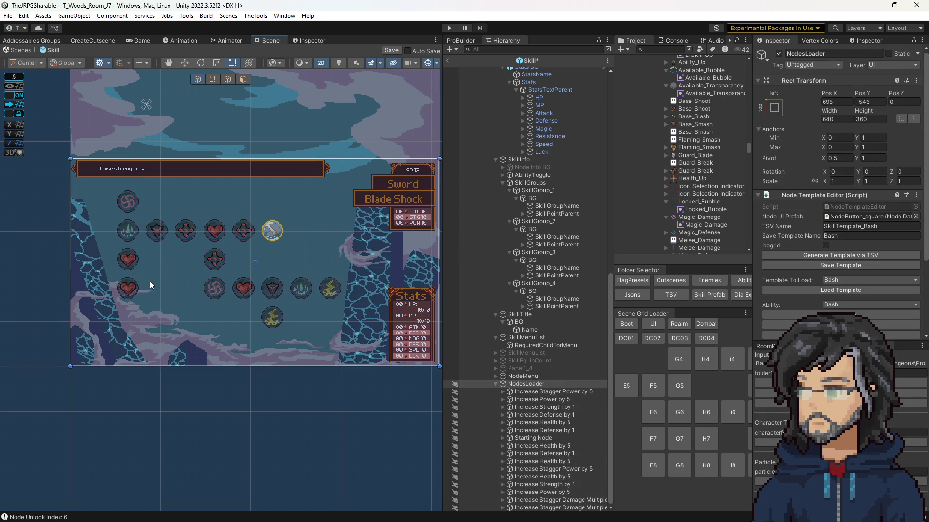
Make the bottom-left heart node an E Unlock Ability Node with Unlock Ability Id Cleave.
left_click(129, 289)
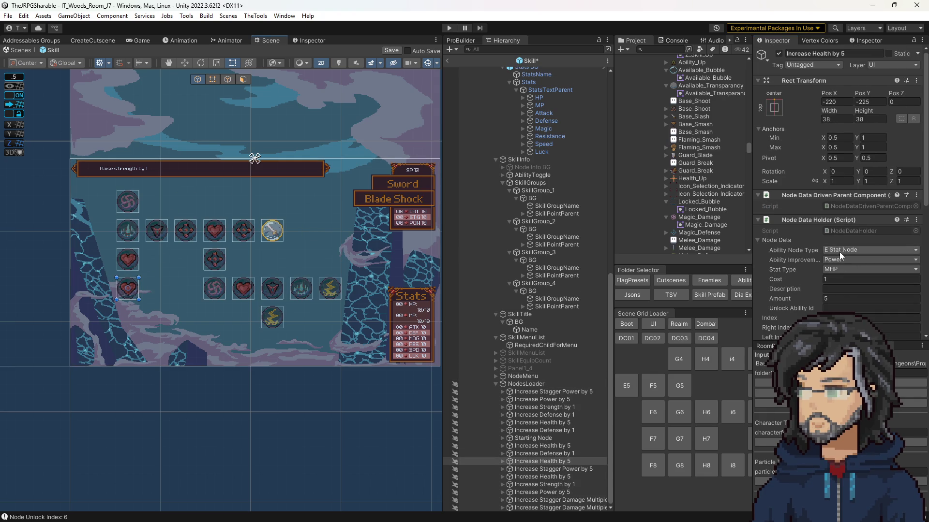
left_click(840, 252)
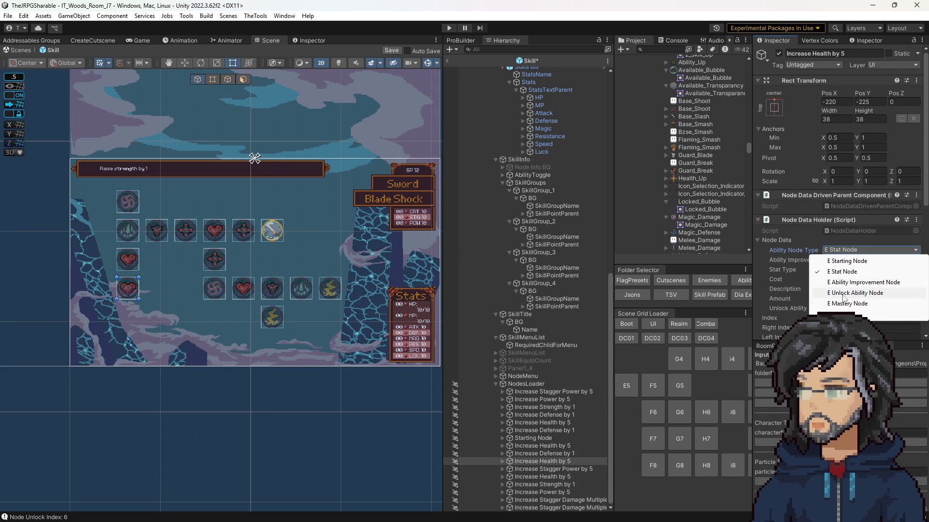
left_click(843, 295)
left_click(834, 306)
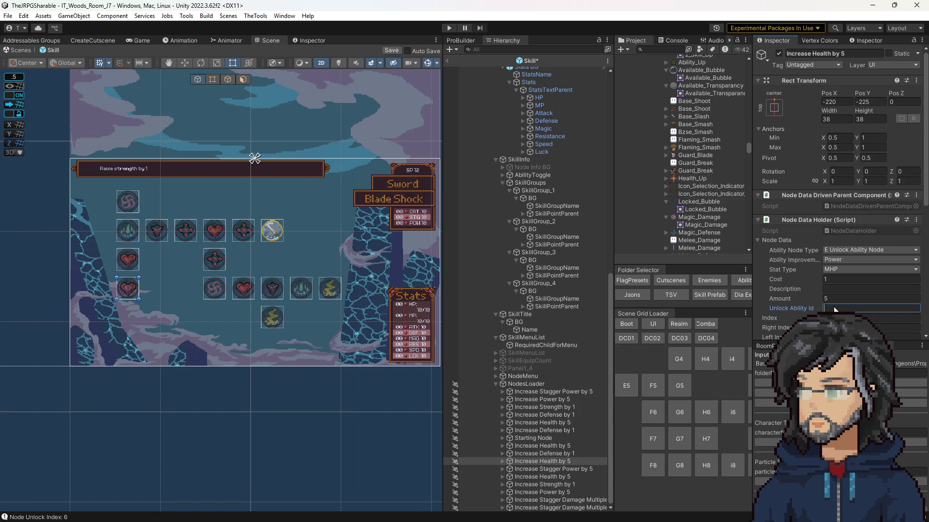
type("Cleave")
scroll(822, 301, "down", 5)
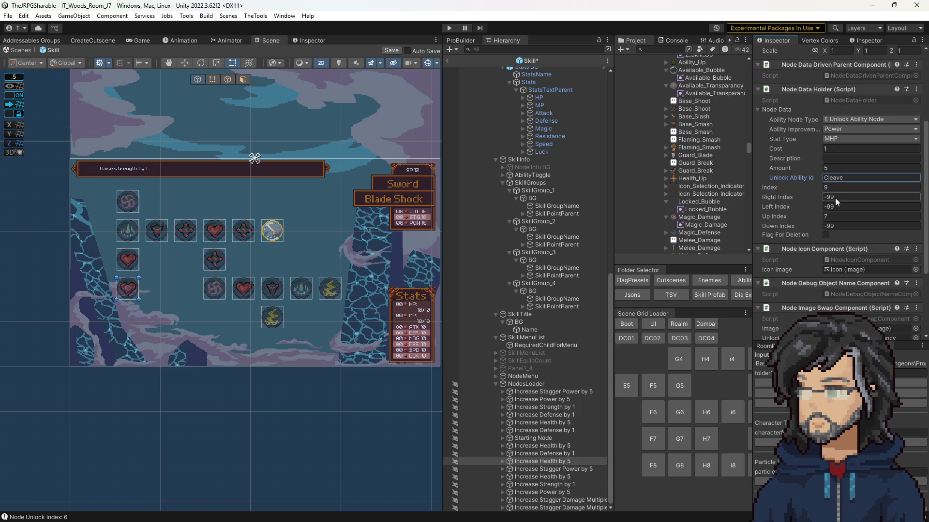
left_click(524, 383)
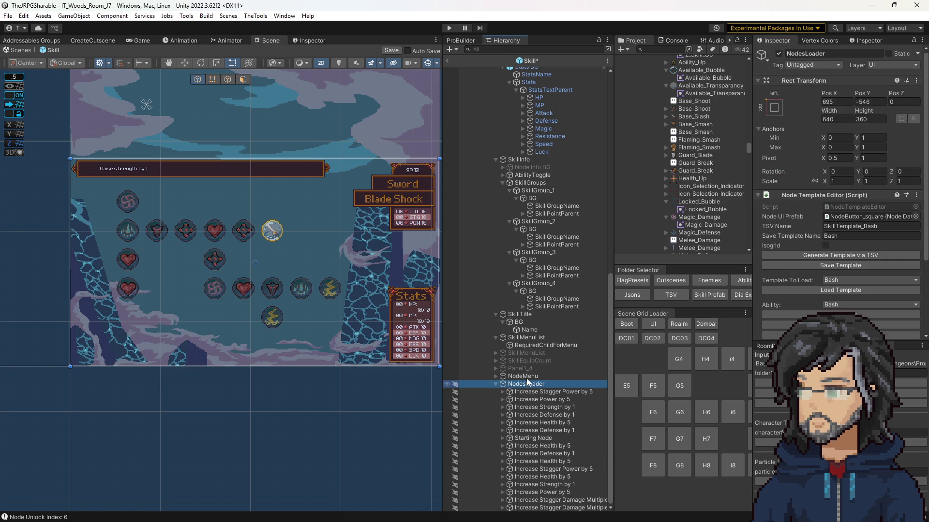
Save the Bash ability data and reload its skill tree so the Unlock Cleave node appears.
scroll(825, 296, "down", 3)
left_click(811, 256)
left_click(829, 271)
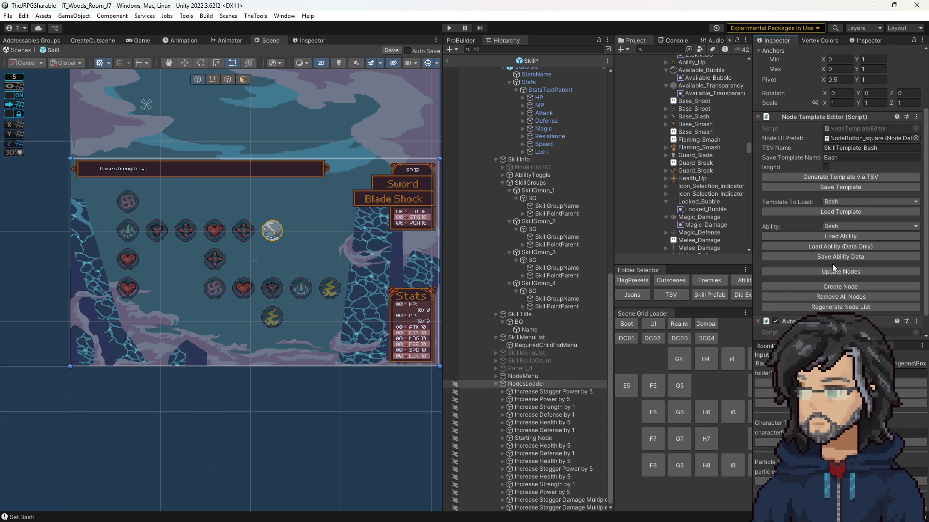
left_click(836, 294)
left_click(833, 236)
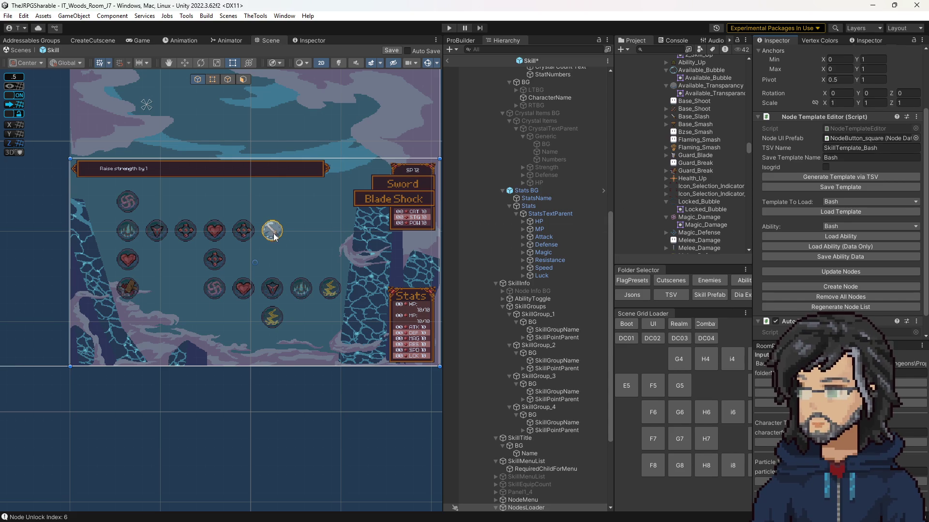
Cycle through the overlapping Scene objects to select the Starting Node icon.
scroll(581, 299, "down", 5)
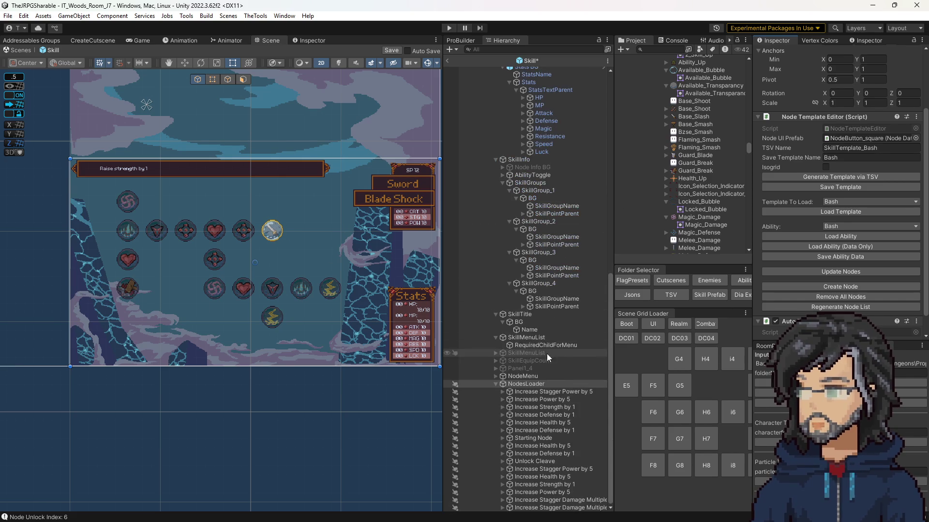
left_click(274, 232)
left_click(274, 232)
left_click(276, 232)
left_click(277, 232)
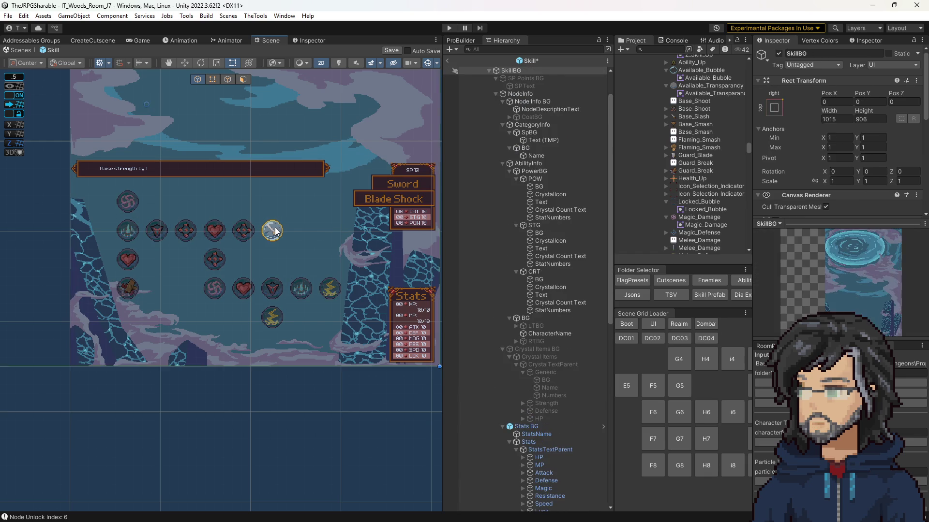
left_click(275, 232)
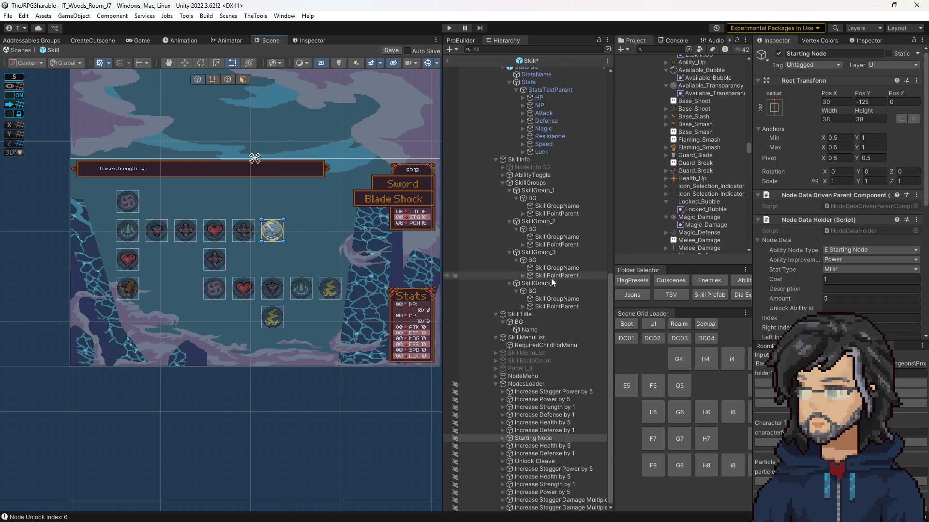
Select Starting Node in the Hierarchy and open its NodeDataHolder script in Visual Studio.
scroll(837, 193, "down", 5)
left_click(502, 438)
left_click(510, 446)
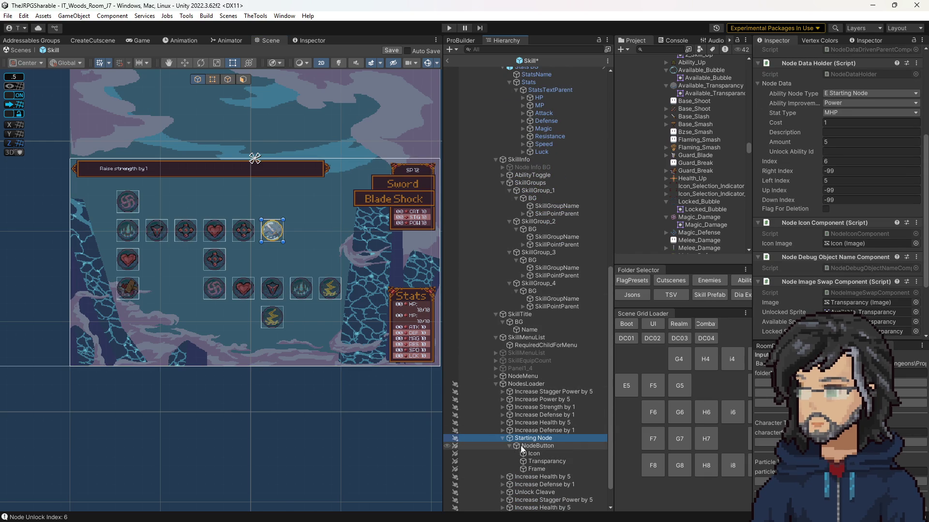
left_click(529, 454)
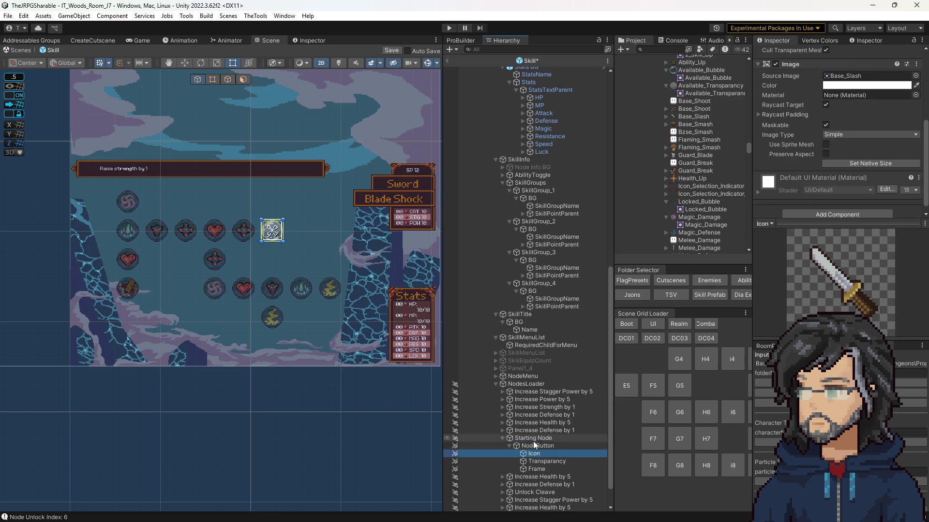
left_click(533, 440)
left_click(844, 102)
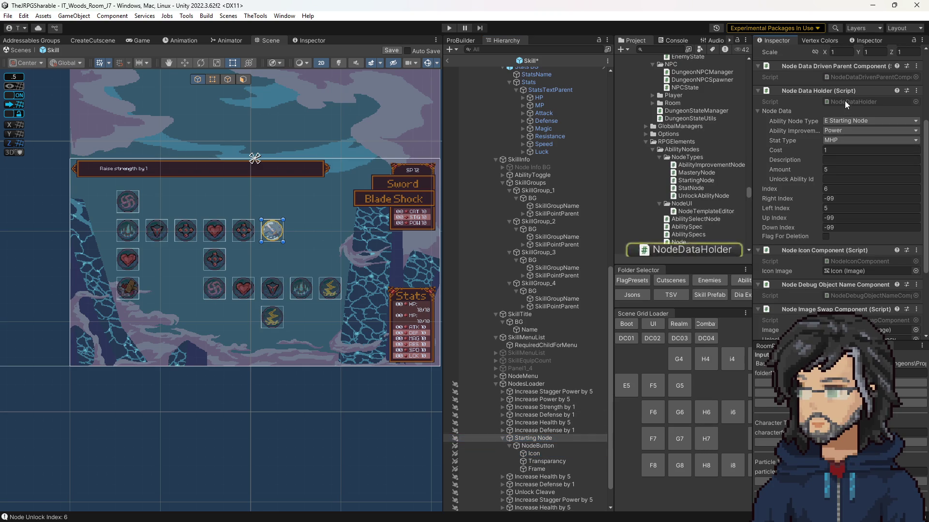
double_click(844, 101)
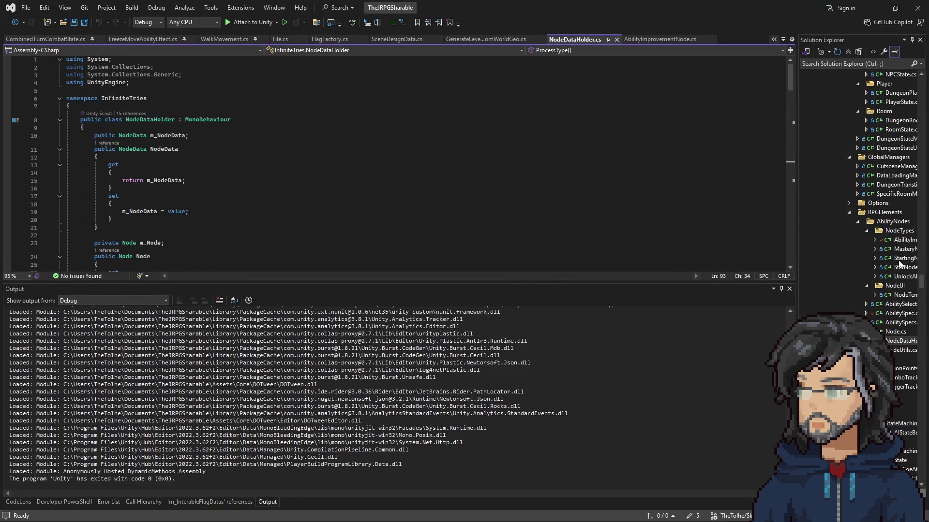
In StartingNode.cs, review the iconId uses, default Slash line and unlock-id check, then return to Unity.
double_click(900, 258)
double_click(234, 170)
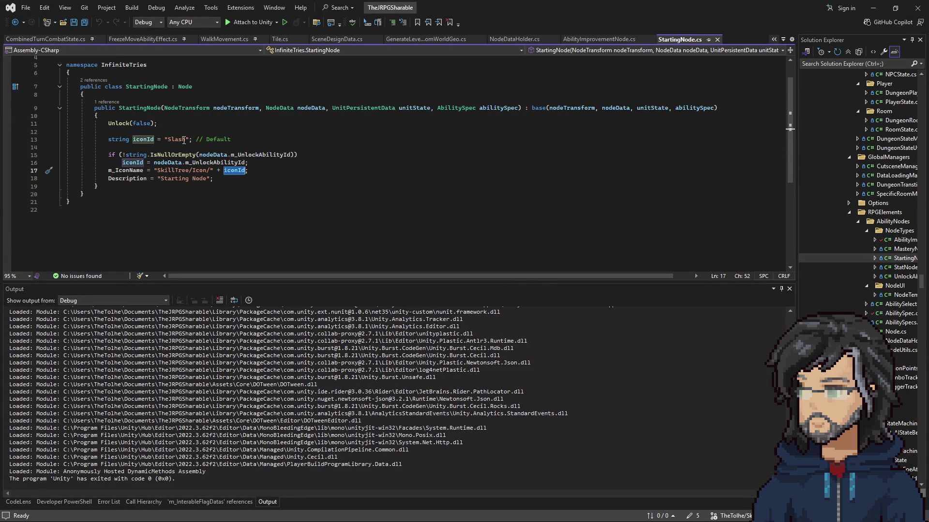
left_click_drag(108, 139, 225, 139)
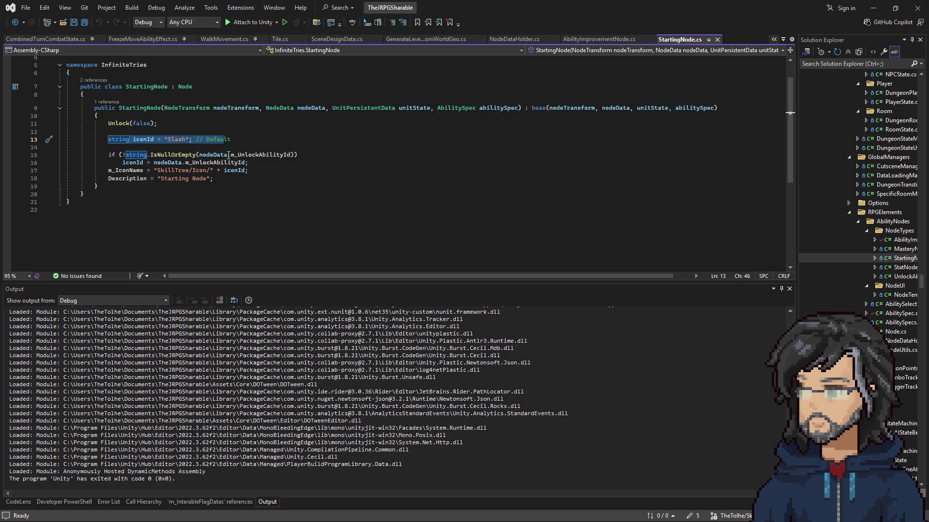
mouse_move(300, 155)
left_mouse_down()
mouse_move(132, 155)
mouse_move(121, 145)
mouse_move(123, 154)
left_mouse_up()
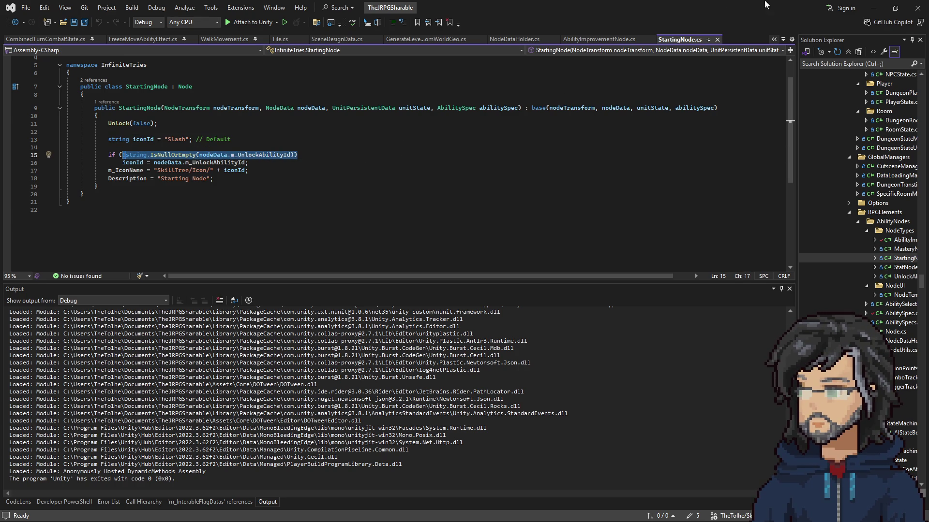
left_click(873, 8)
type("Bash")
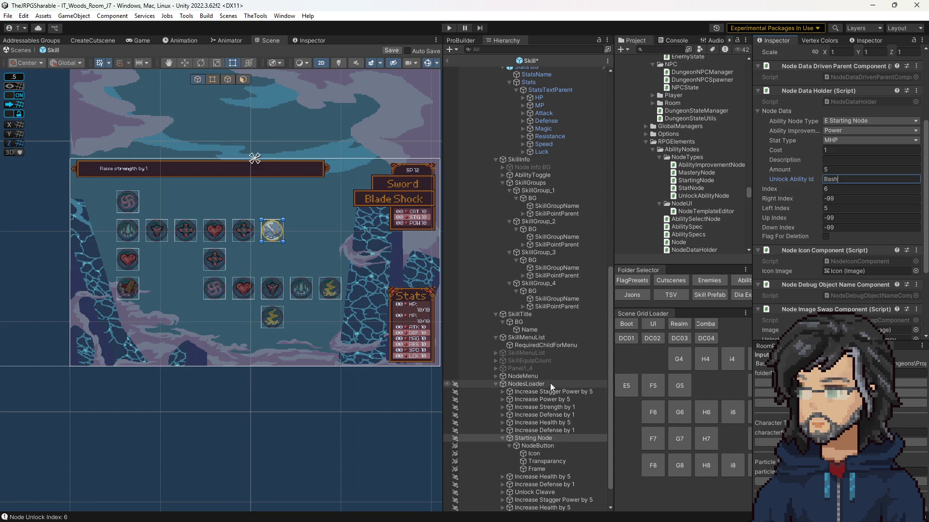
On NodesLoader, update the nodes and apply the Bash data, then switch to the IT Game Data sheet.
left_click(553, 384)
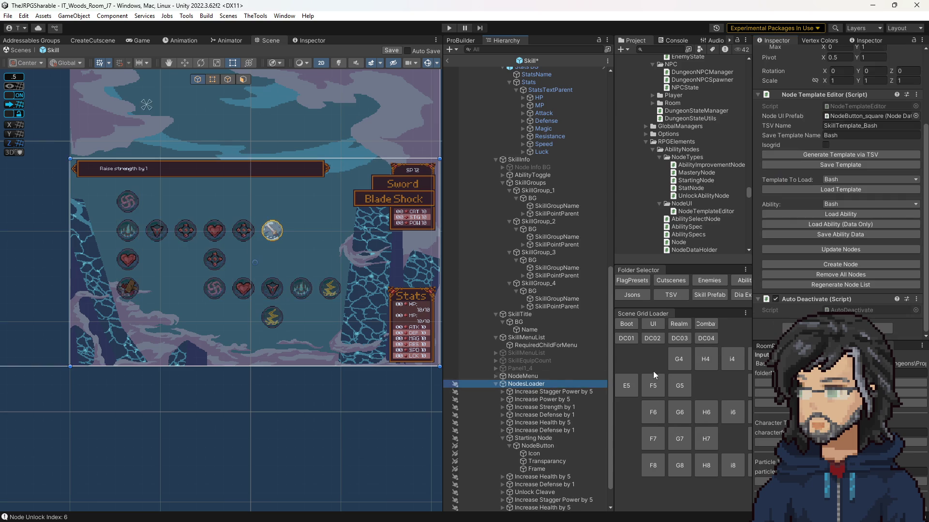
left_click(831, 249)
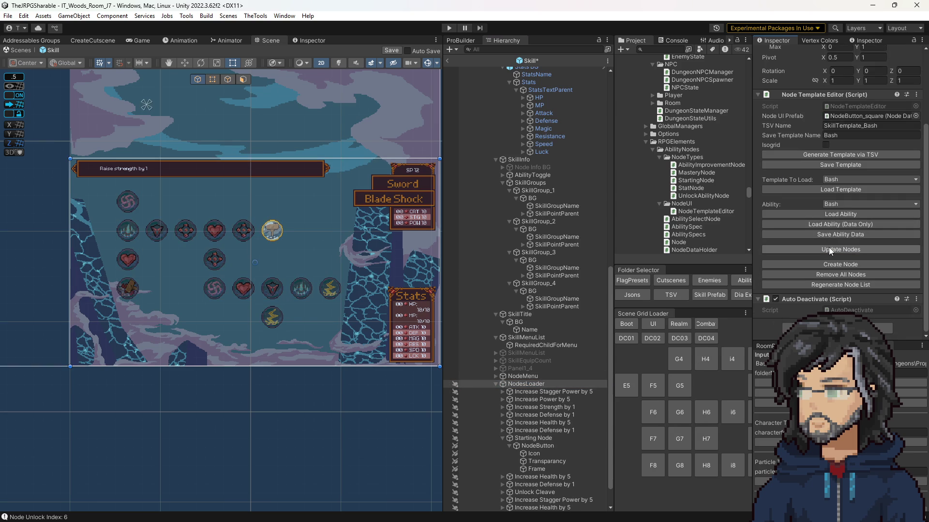
left_click(812, 235)
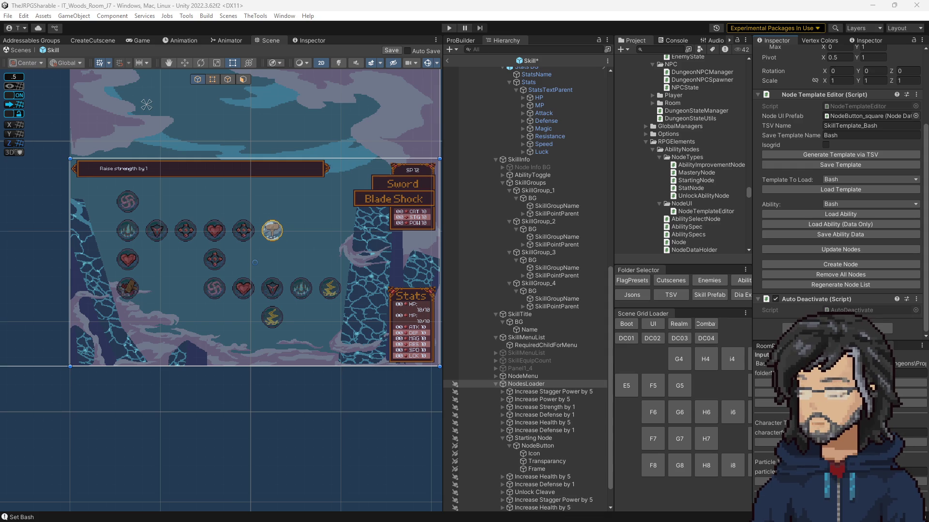
key("alt+Tab")
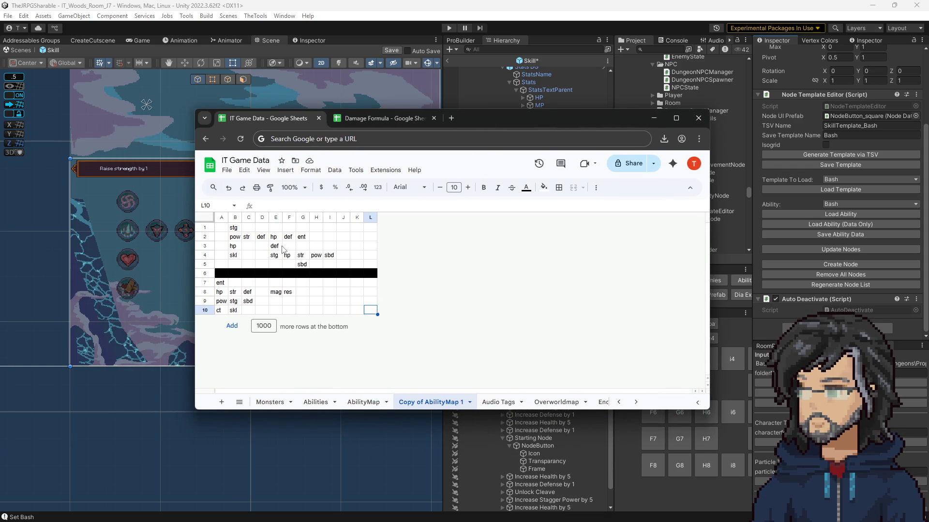
left_click(303, 238)
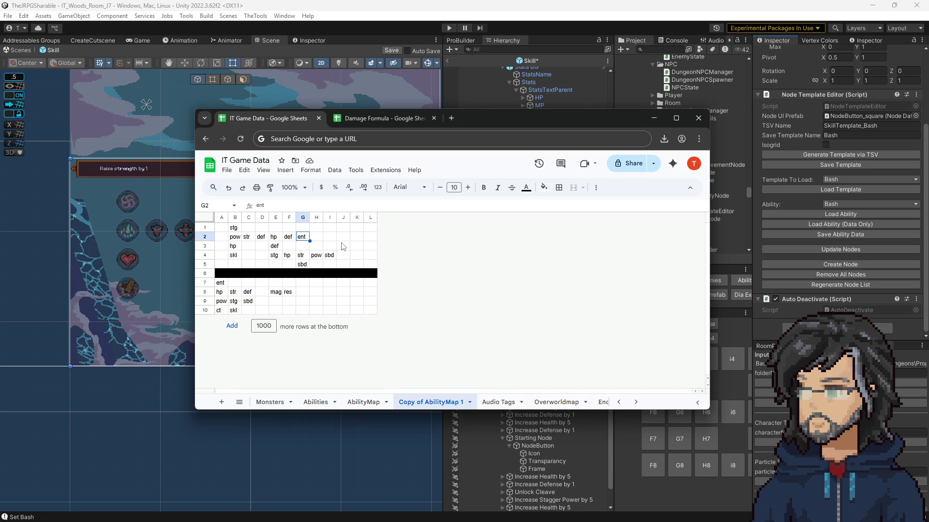
left_click(653, 118)
left_click(666, 50)
type("def")
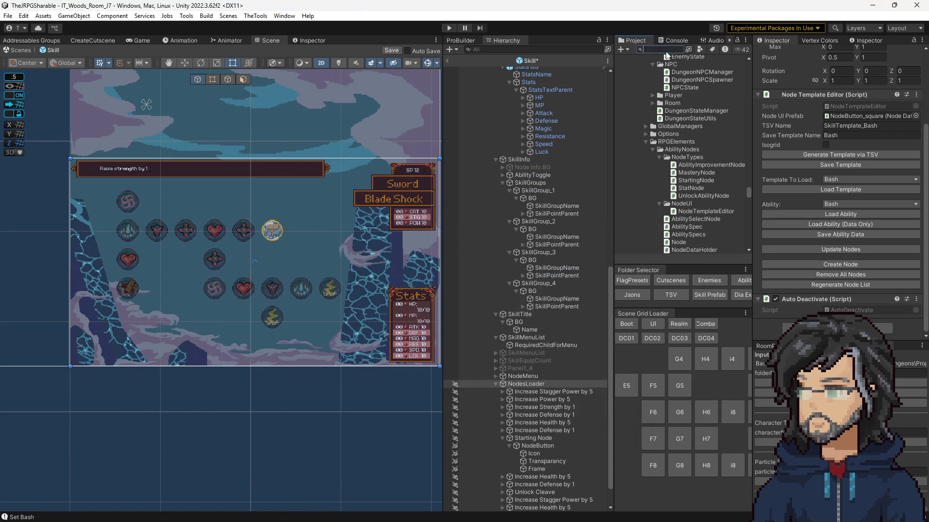
type("end")
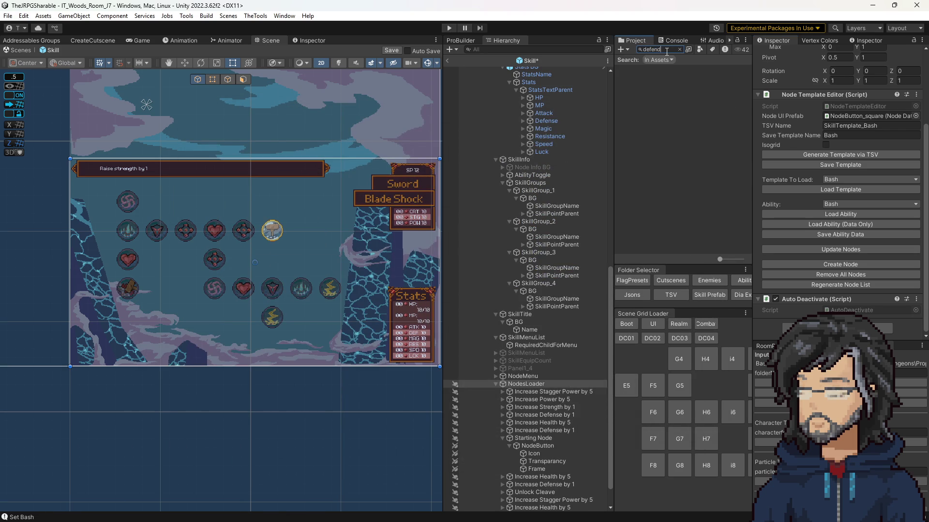
Open the Defend prefab for editing and save changes to the previously edited prefab.
left_click(643, 92)
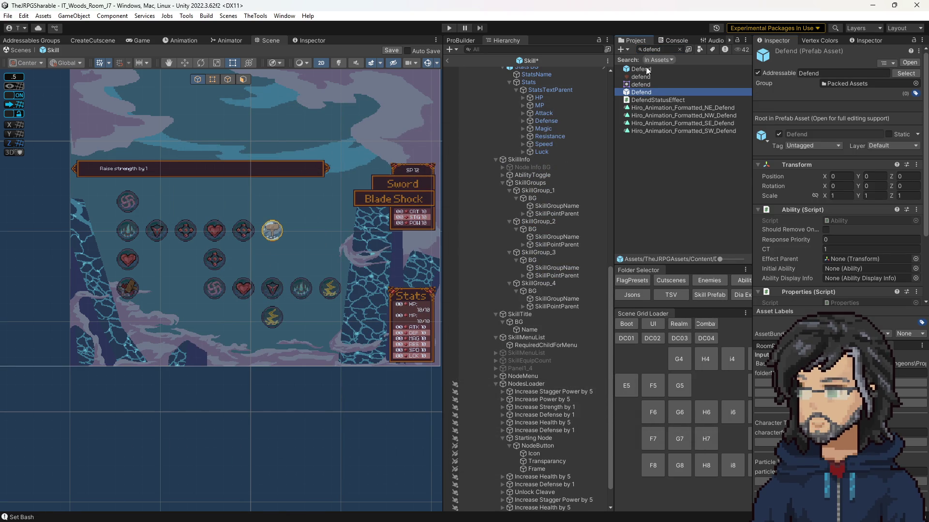
double_click(646, 68)
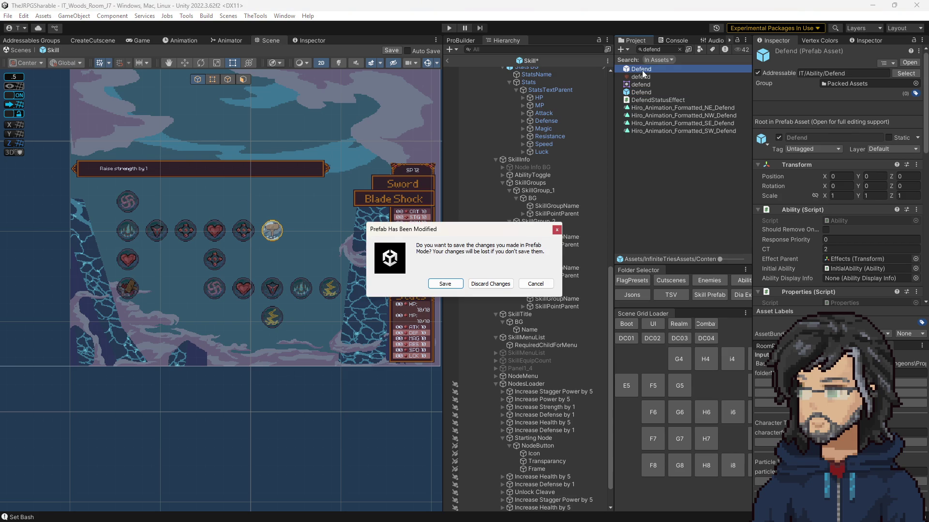
left_click(445, 285)
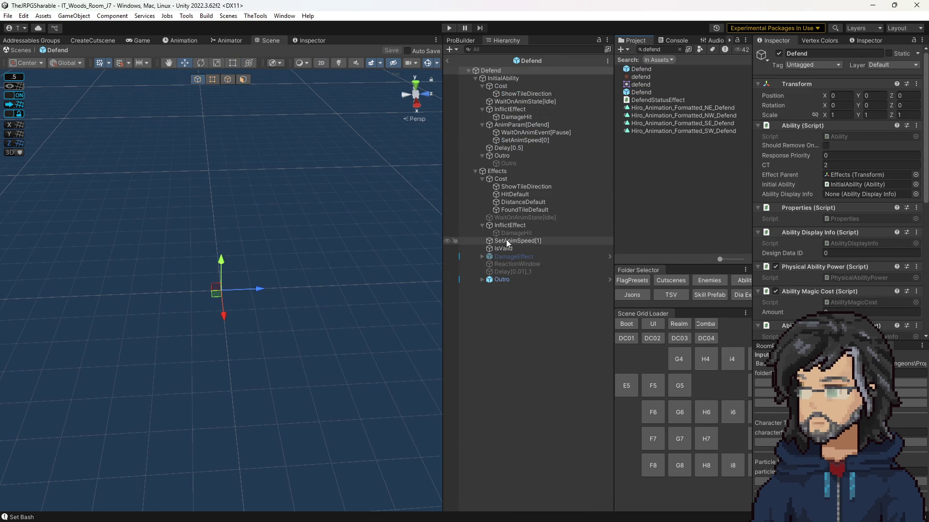
Inspect the Defend InflictEffect objects and select the DefendStatusEffect status name.
left_click(481, 257)
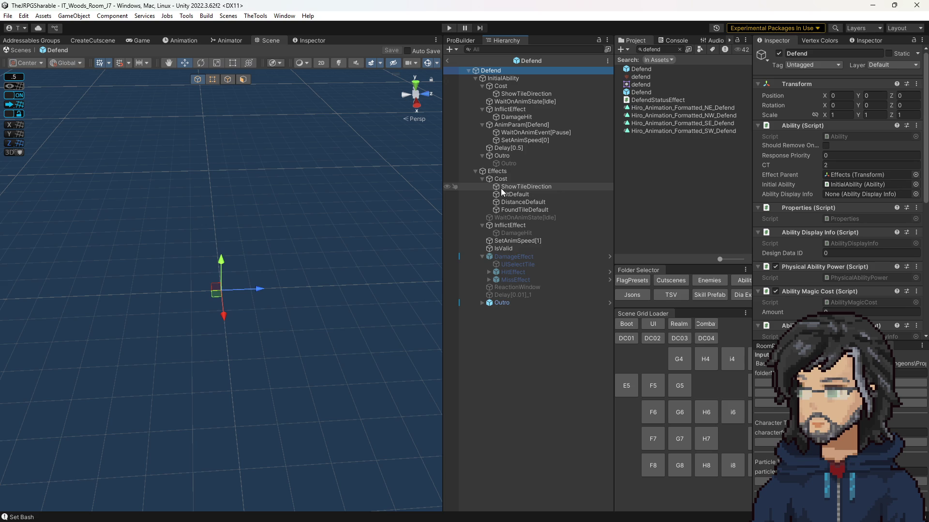
left_click(524, 226)
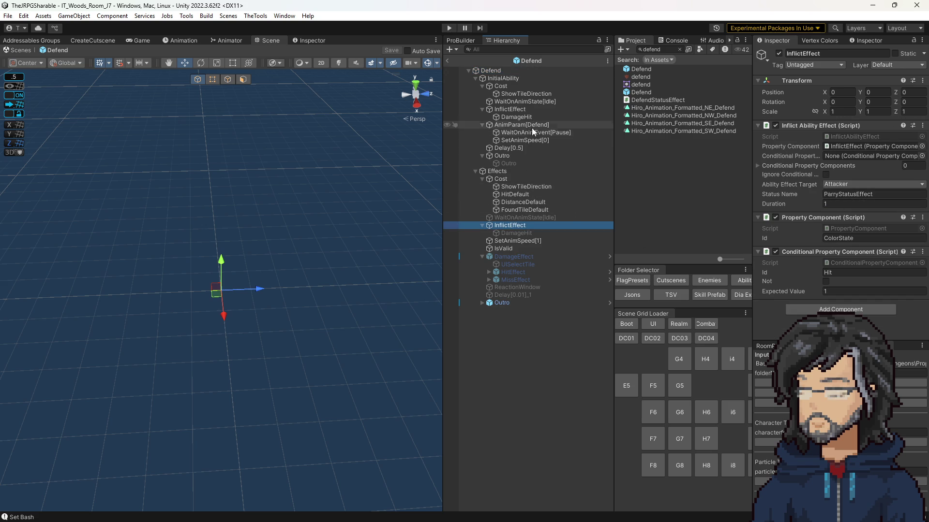
left_click(527, 110)
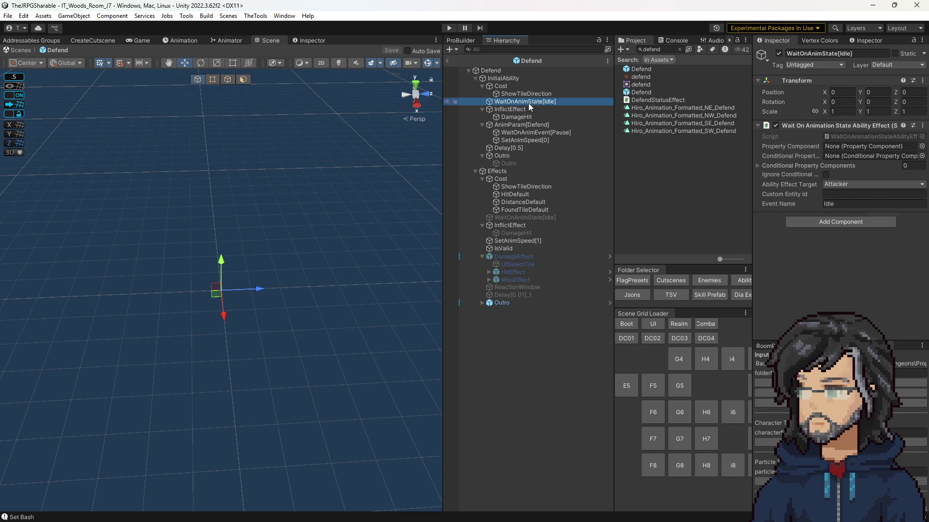
left_click(847, 195)
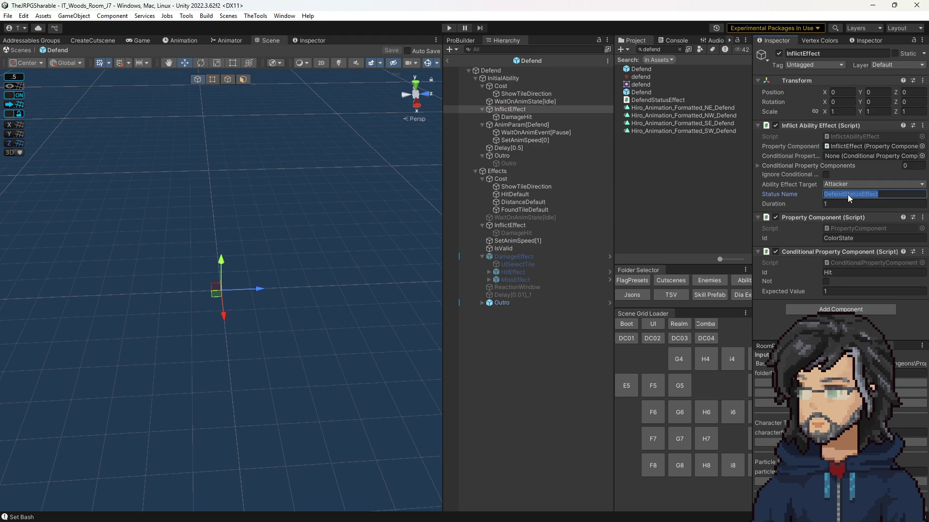
Search the Project for DefendStatusEffect and open its script, locating OnTweakDamageNotification.
left_click(661, 50)
key("ctrl+a")
key("ctrl+v")
double_click(644, 66)
scroll(191, 203, "down", 3)
double_click(203, 147)
scroll(203, 193, "down", 4)
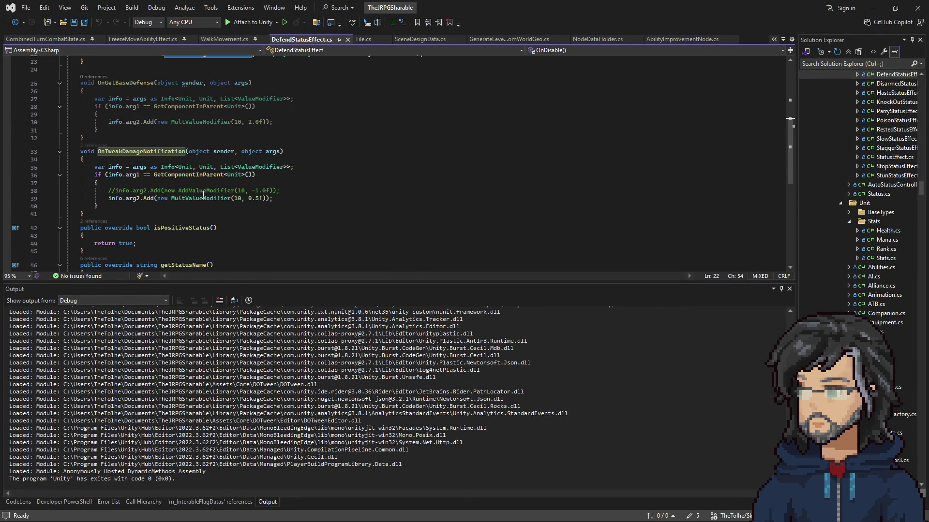
Select the damage handler body and add an empty line below the modifier line.
left_click_drag(149, 167, 217, 206)
mouse_move(160, 204)
left_mouse_down()
mouse_move(129, 204)
mouse_move(121, 158)
left_mouse_up()
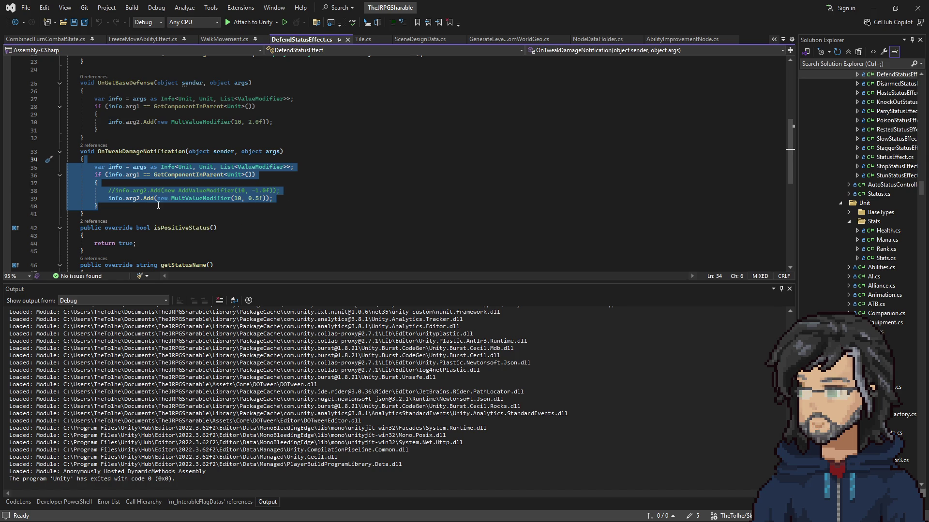
left_click(137, 205)
left_click(290, 198)
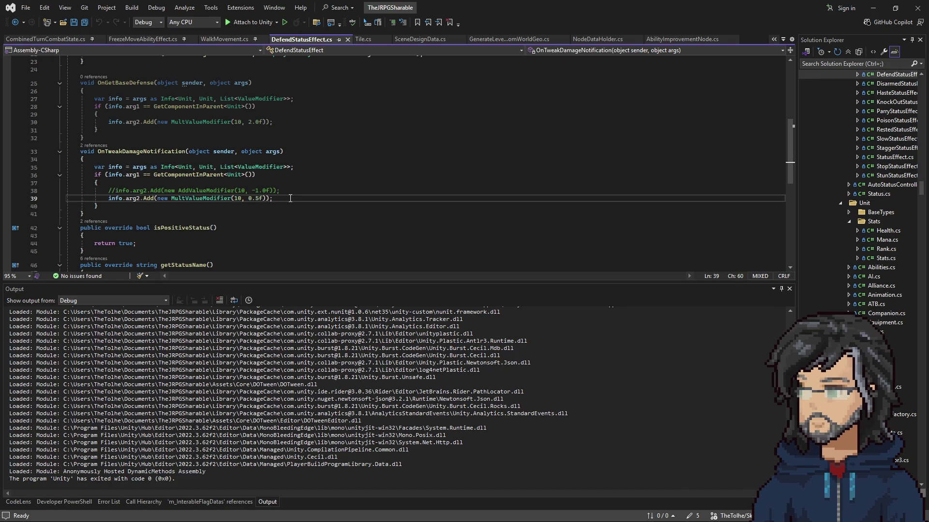
key("Return")
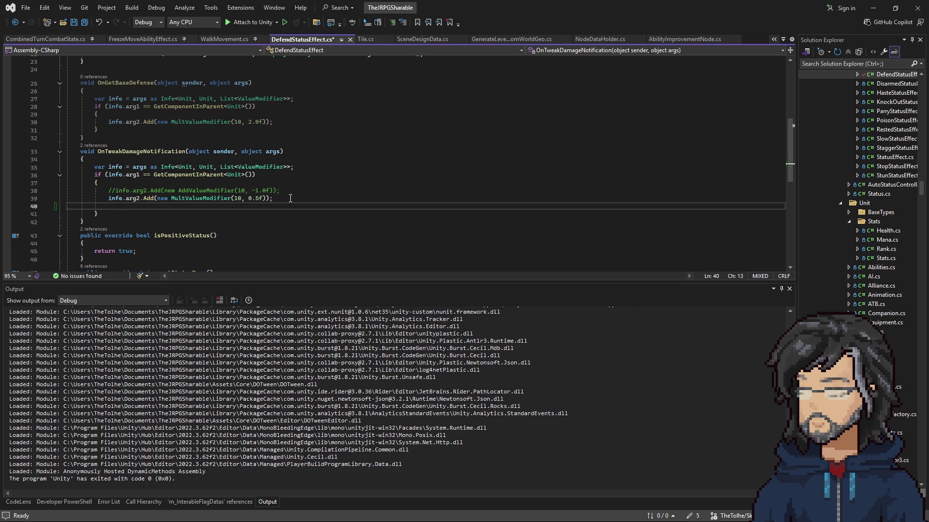
Search code for GrantExperienceSequenceStep, open it, and examine the GrantExperience call in Invoke.
key("ctrl+t")
type("grant")
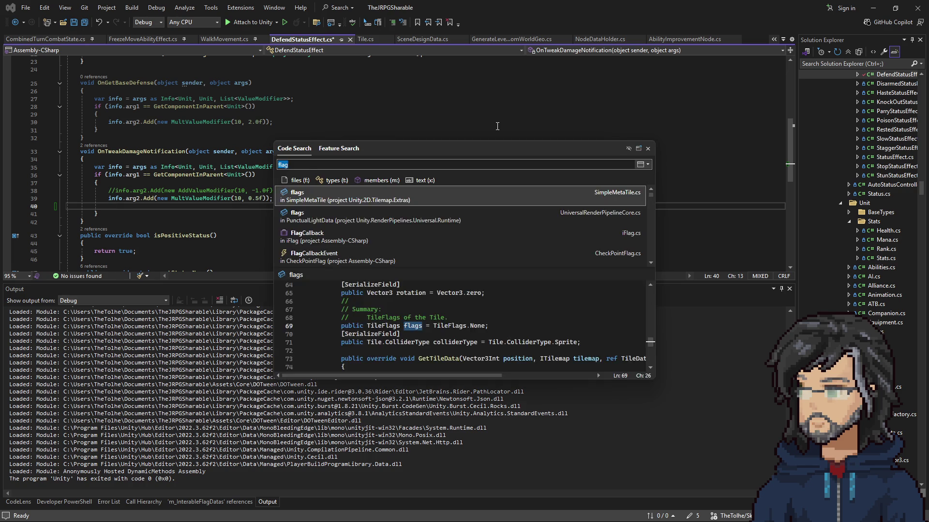
type("p")
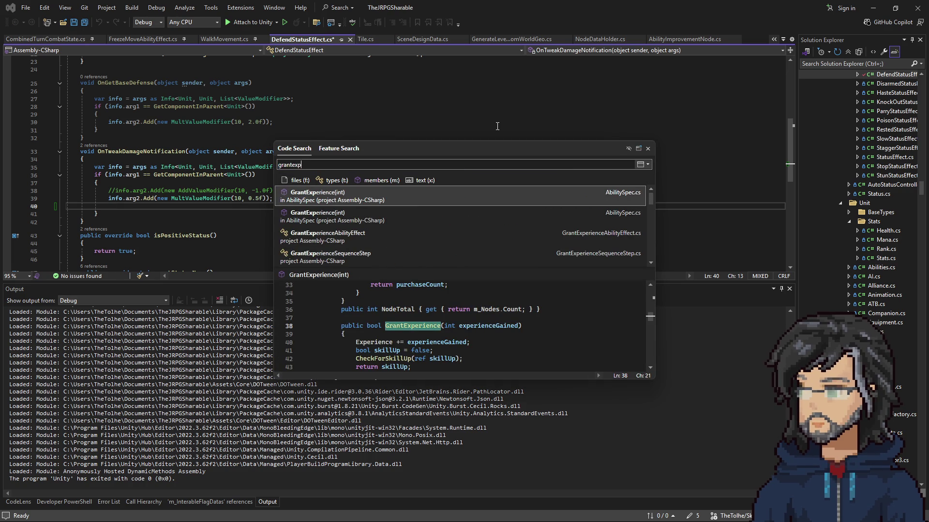
key("Down")
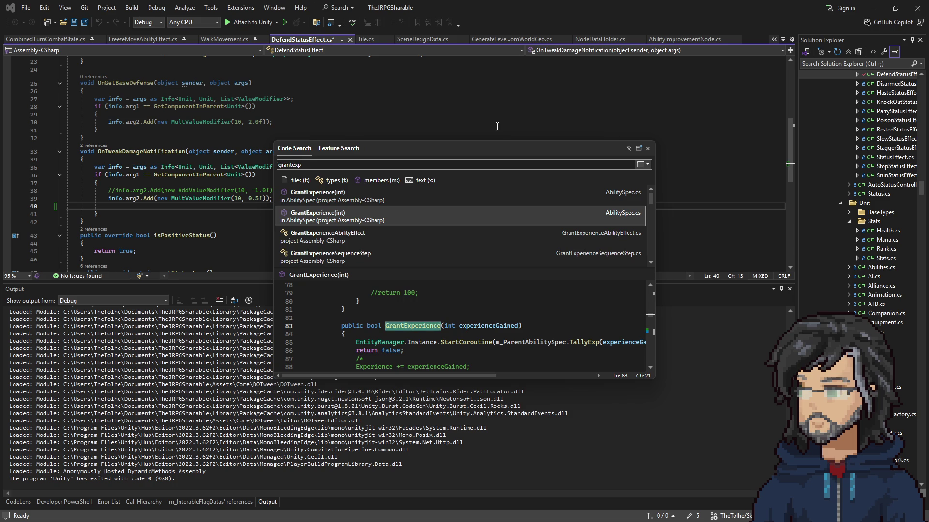
key("Up")
key("Down")
key("Down")
key("Down")
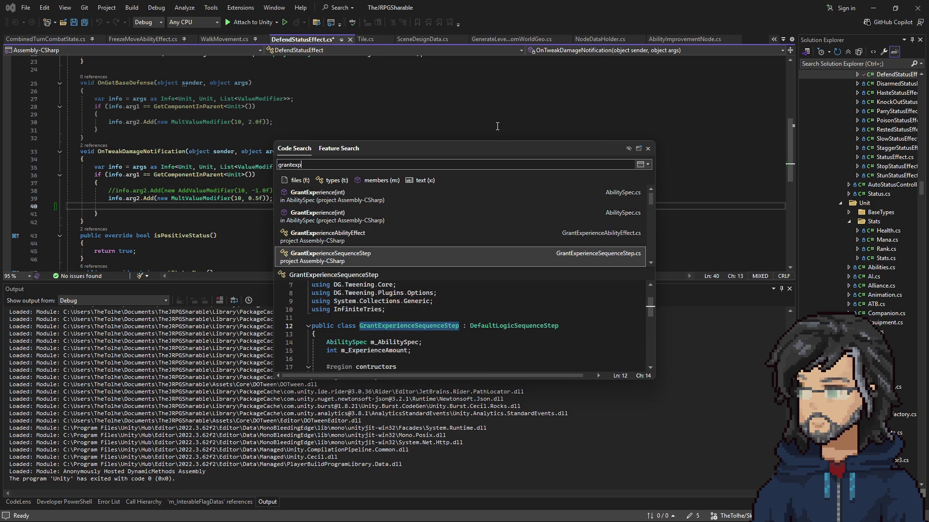
key("Return")
scroll(271, 197, "down", 3)
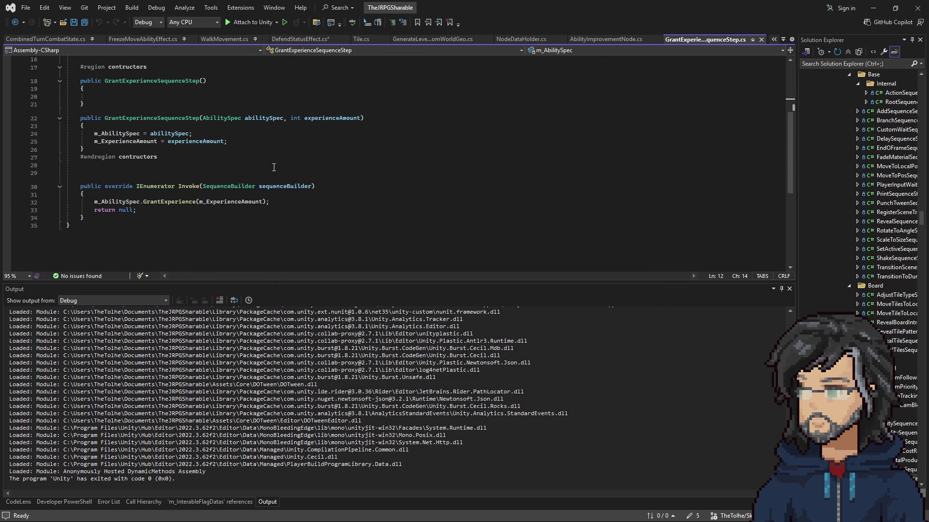
left_click_drag(270, 202, 287, 195)
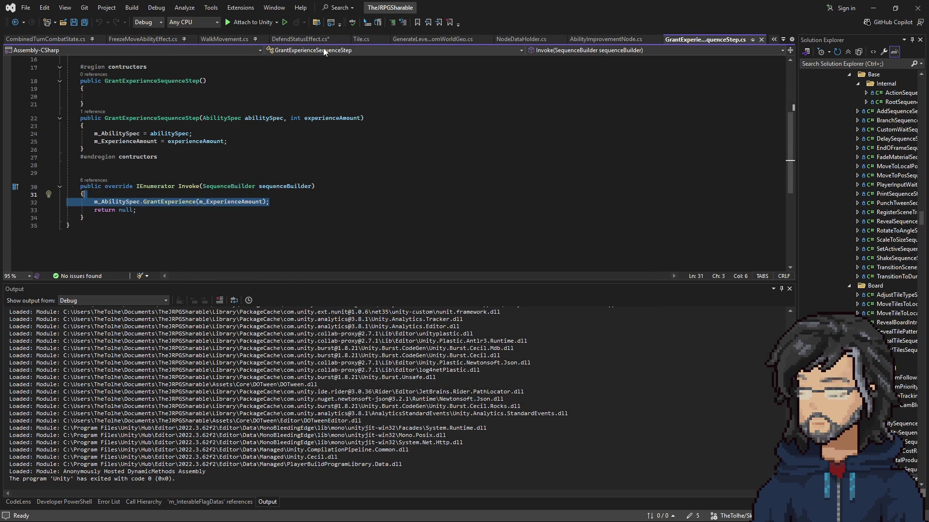
scroll(329, 60, "up", 3)
Browse the AbilityImprovementNode, NodeDataHolder and GenerateLevelDataFromWorldGeo tabs, ending on DefendStatusEffect.cs.
left_click(291, 41)
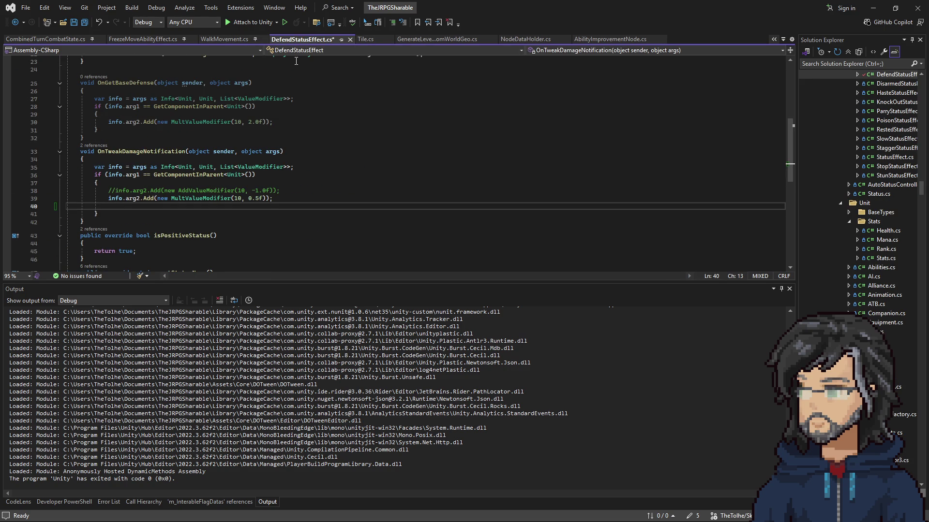
left_click(600, 38)
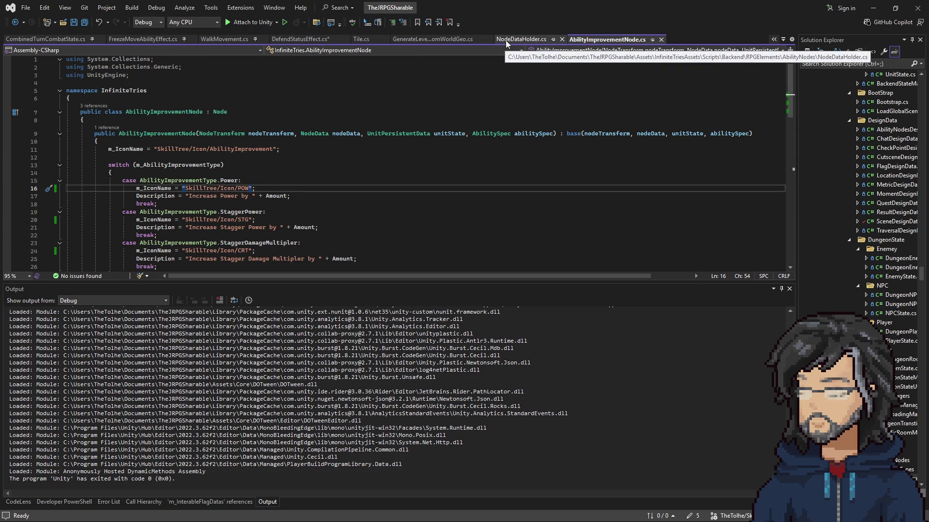
left_click(510, 40)
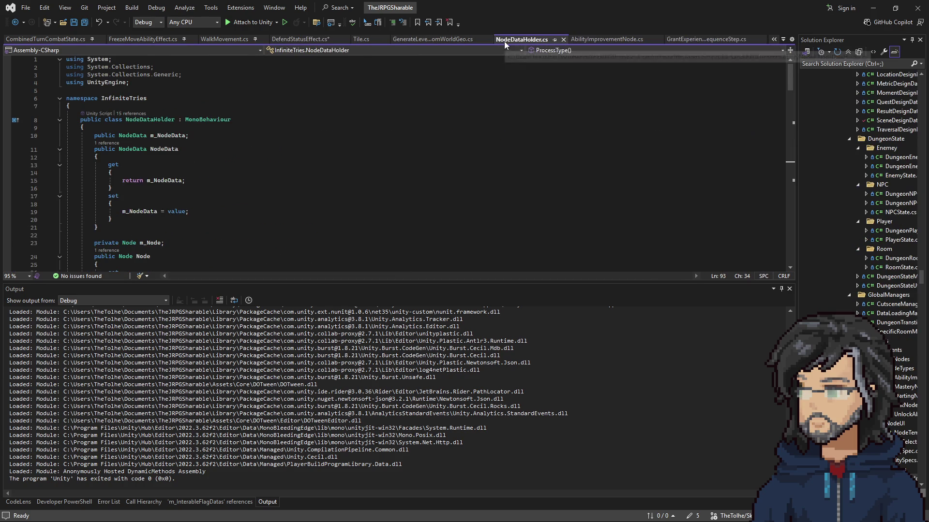
left_click(457, 38)
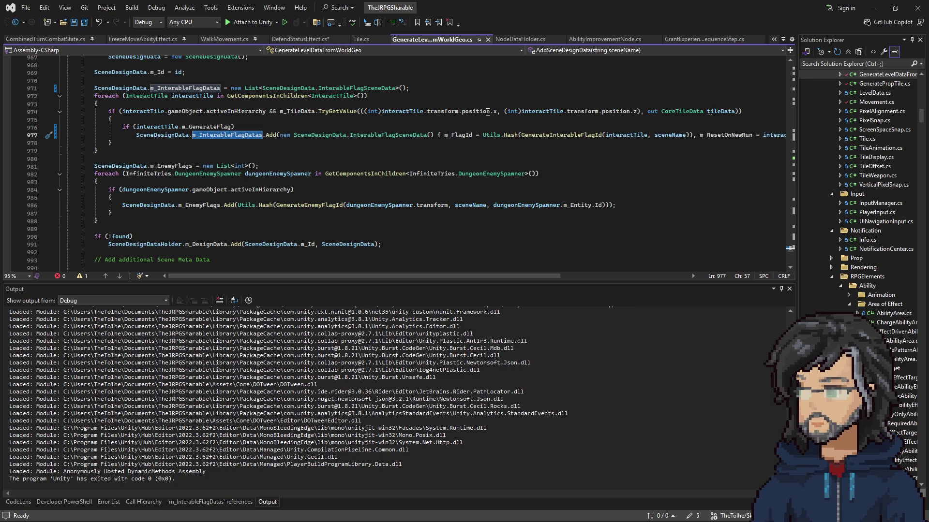
left_click(703, 39)
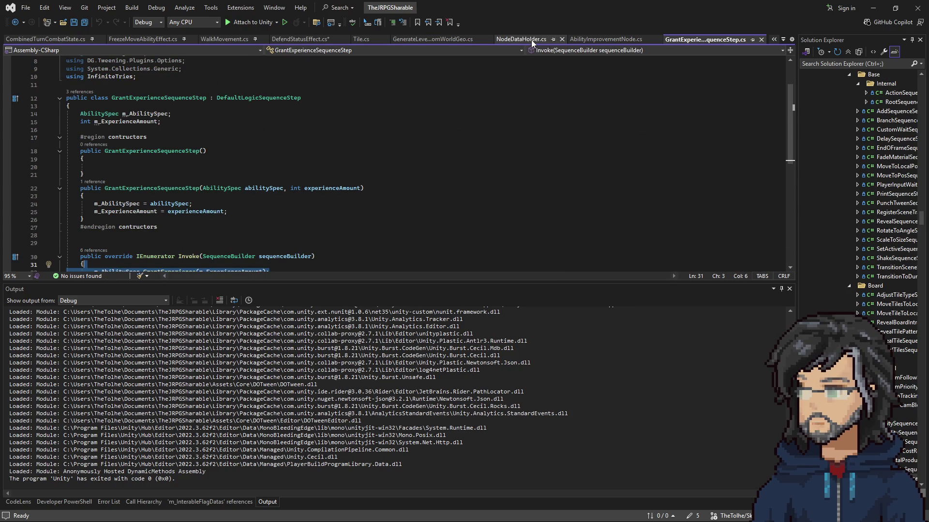
left_click(300, 39)
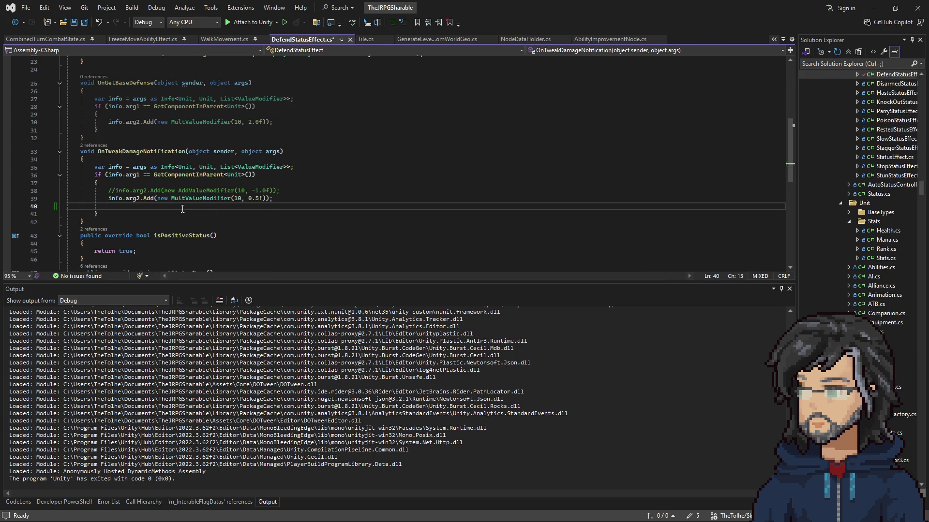
Below the modifier line, write an AbilityResponseManager.Instance.AddResponse(); call.
key("Return")
key("Return")
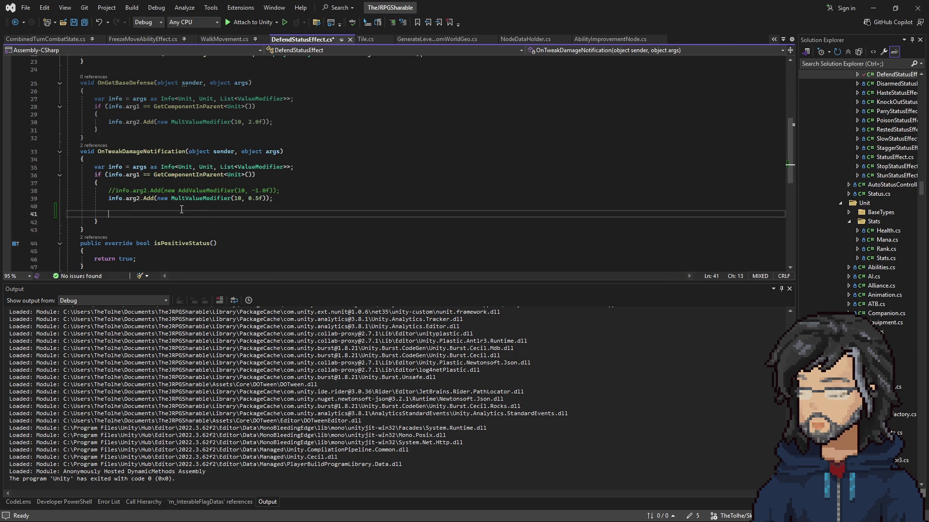
key("Up")
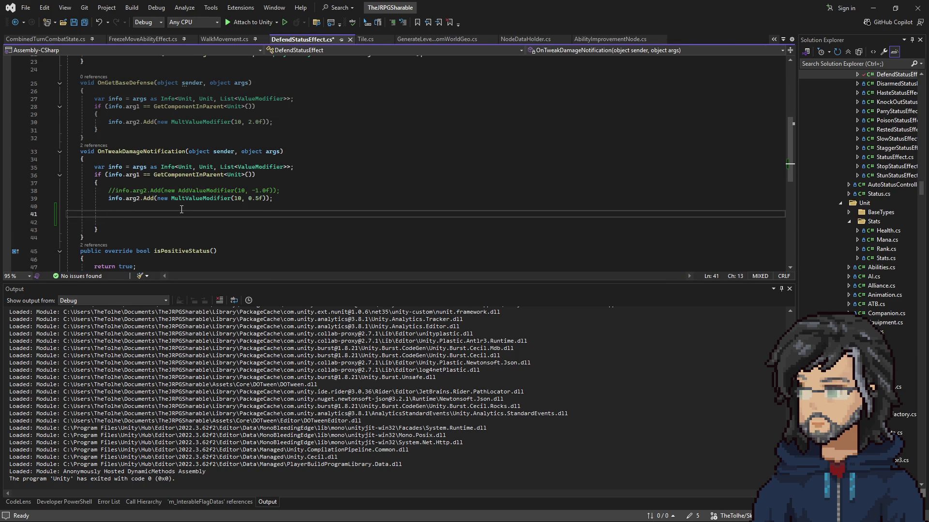
type("abilit")
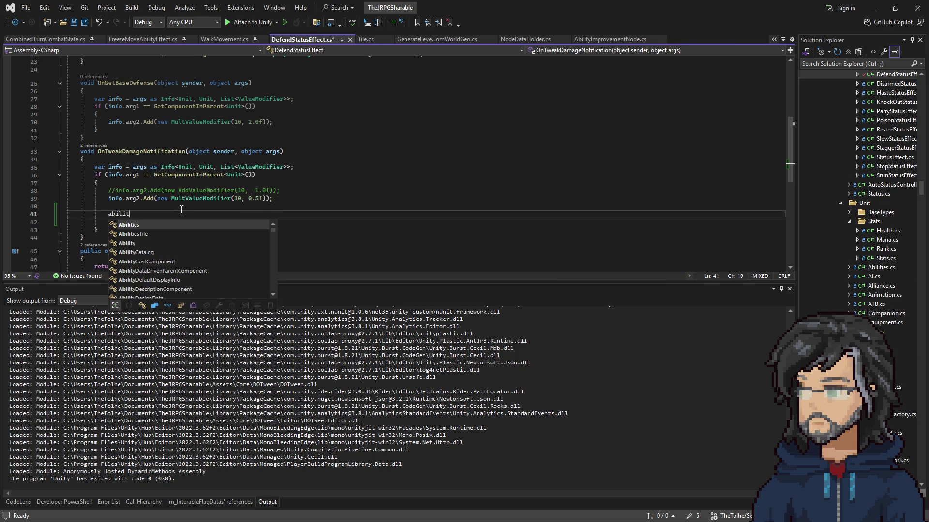
type("yrem.Instance.AddObserver/")
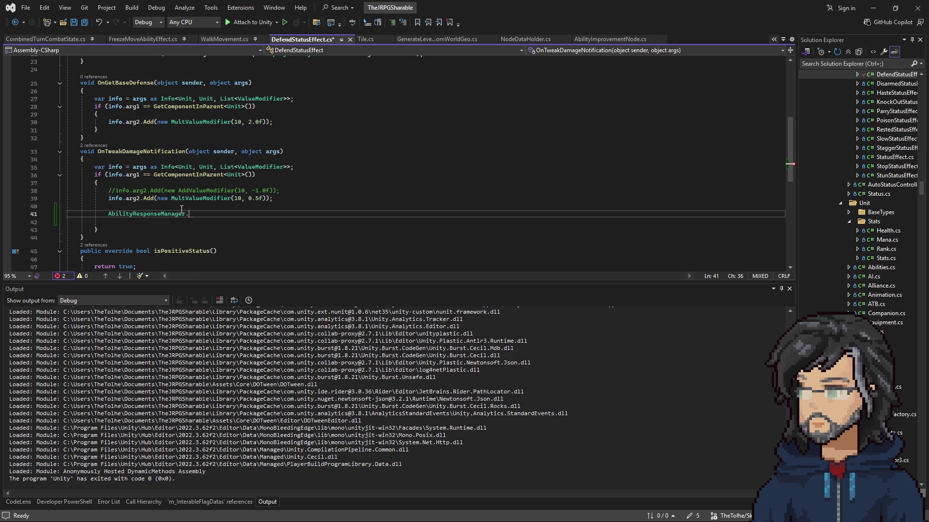
key("BackSpace")
key("BackSpace")
key("BackSpace")
type("Response")
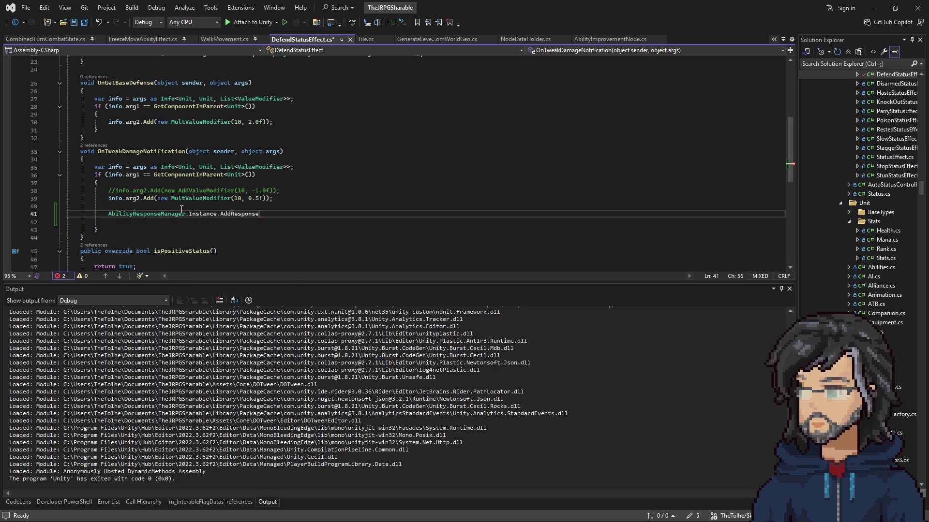
type("()")
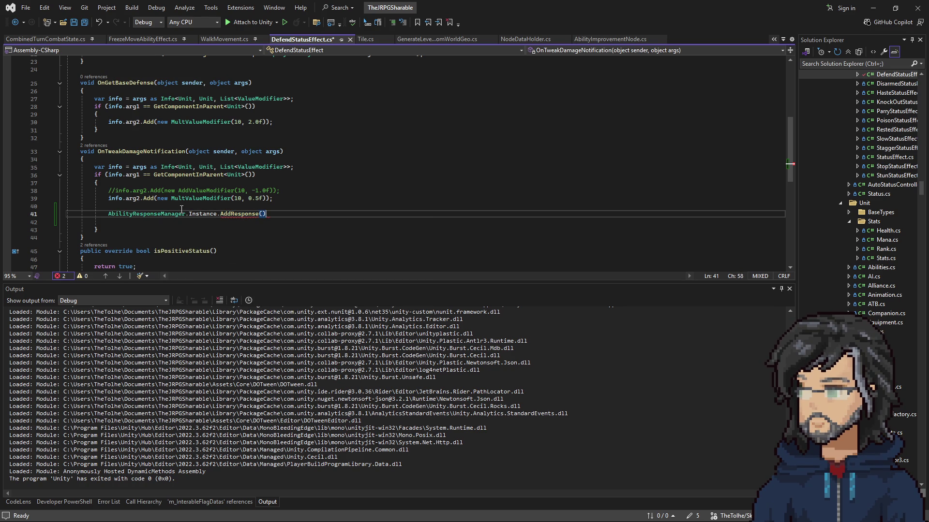
type(";")
key("ctrl+Return")
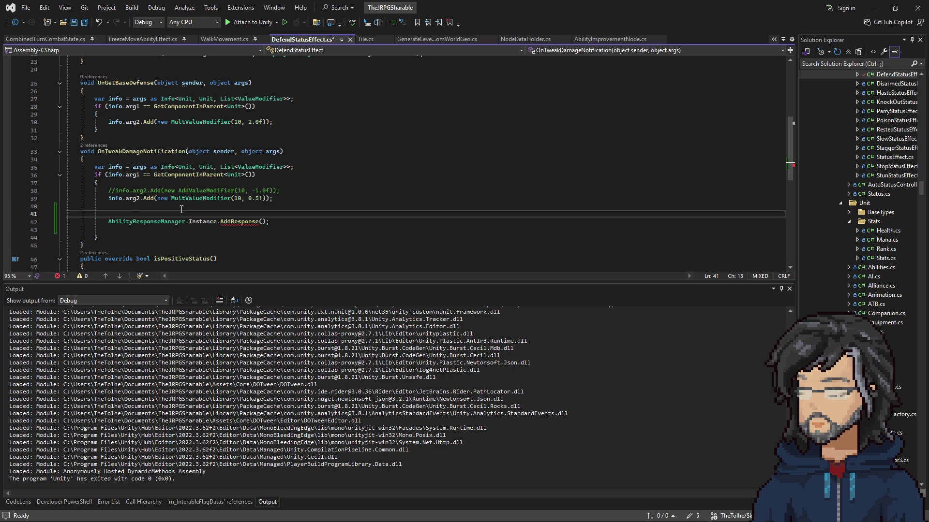
type("list")
key("BackSpace")
key("BackSpace")
key("BackSpace")
Pass AddResponse an empty ISequenceStep list, AbilityResponseType.EndOfTurn and priority 99.
scroll(181, 209, "down", 3)
left_click(278, 105)
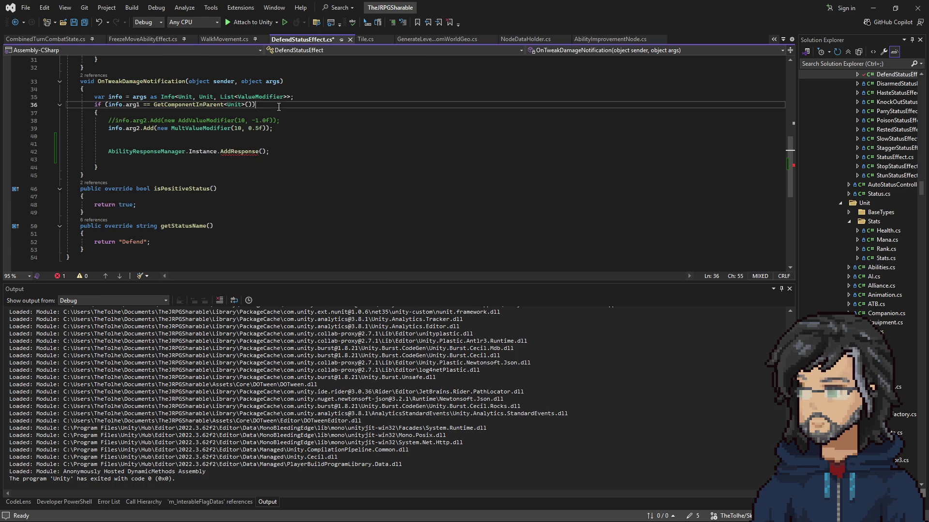
left_click(264, 151)
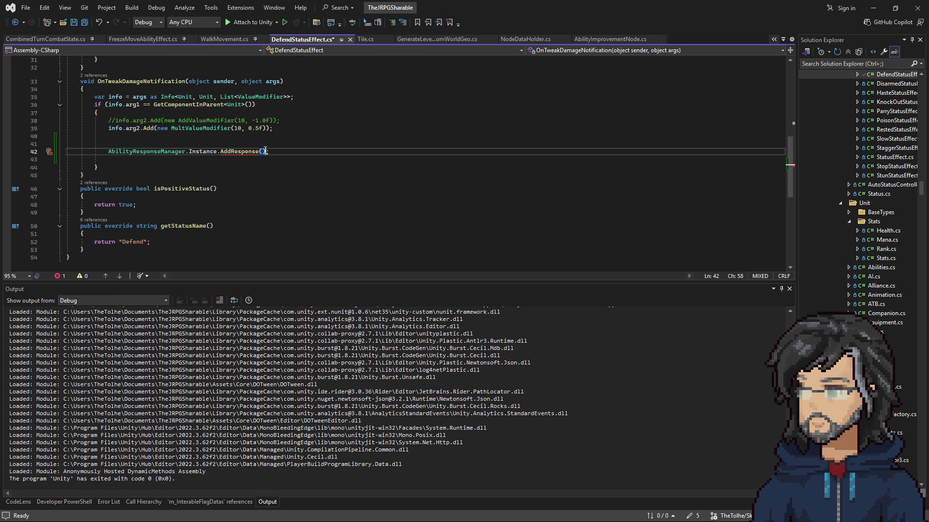
type("new List<ISequenceStep>(")
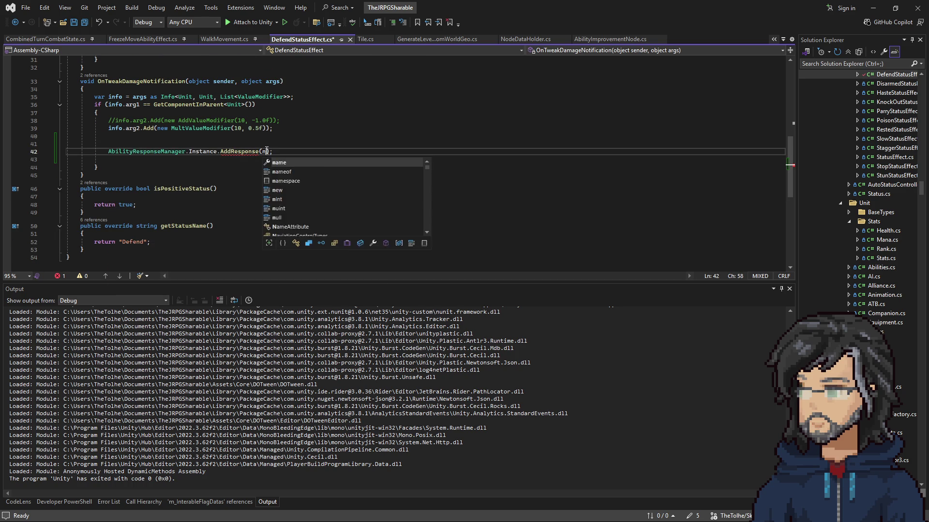
type(") { }")
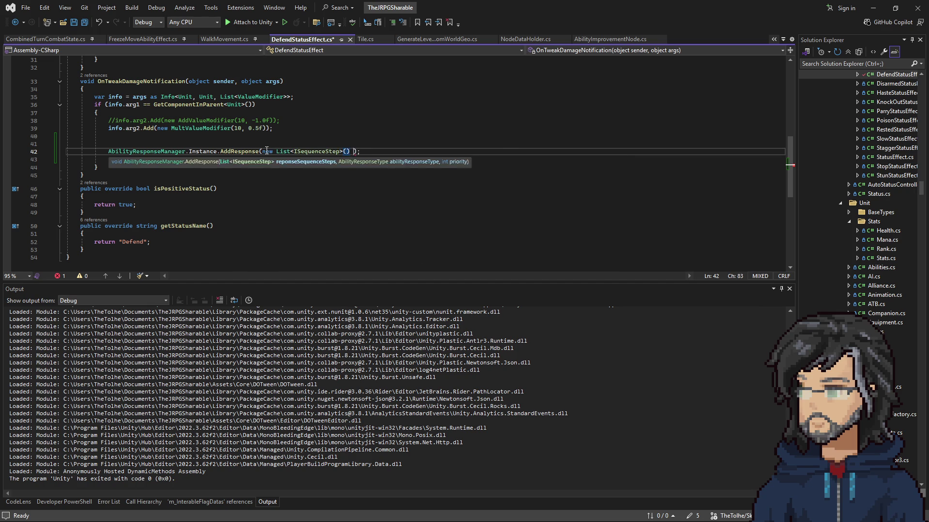
type(", ")
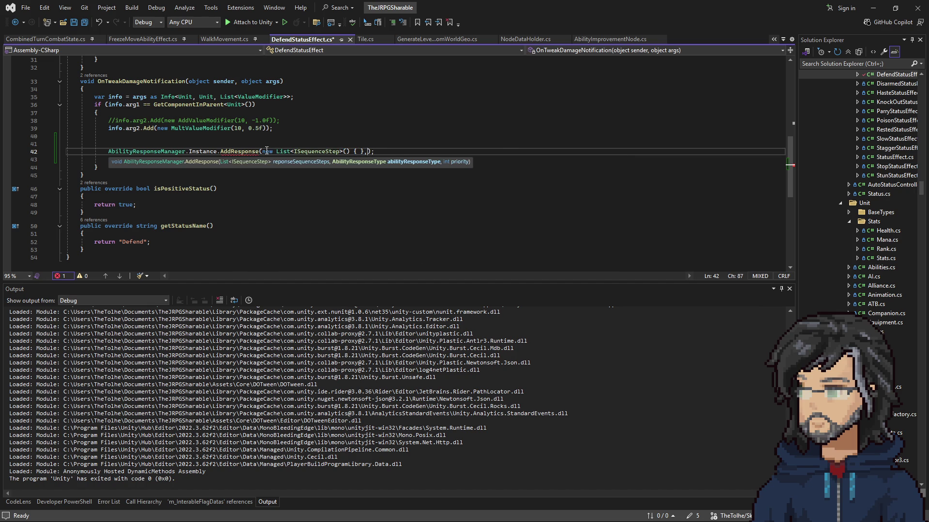
type("AbilityResponseType.e")
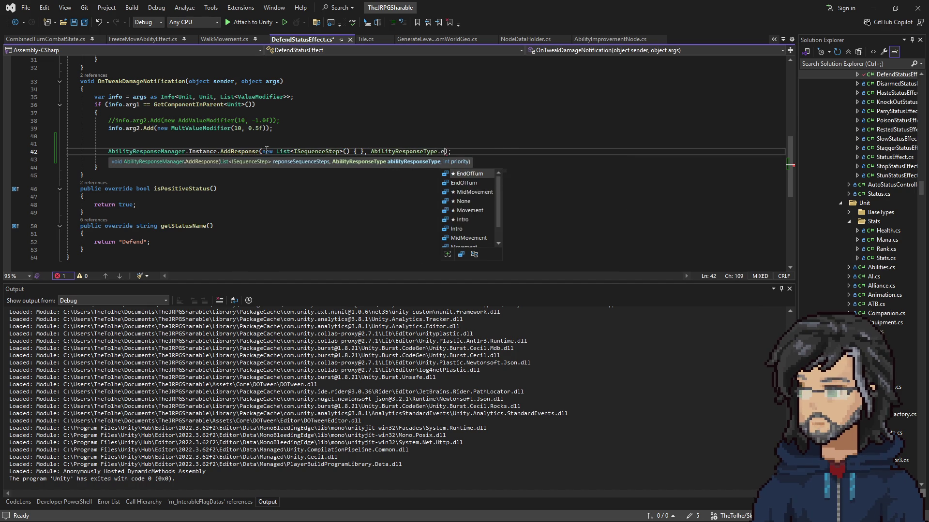
key("Tab")
type(",")
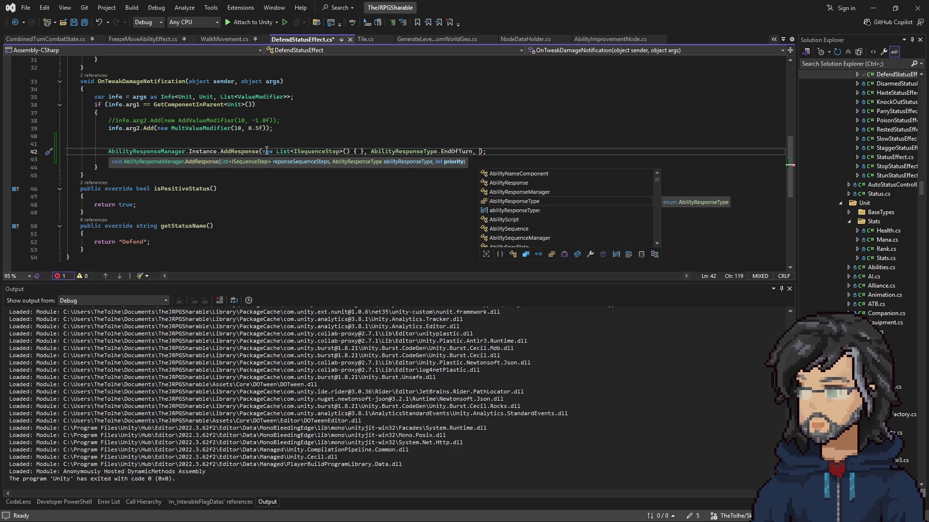
key("Escape")
type("99")
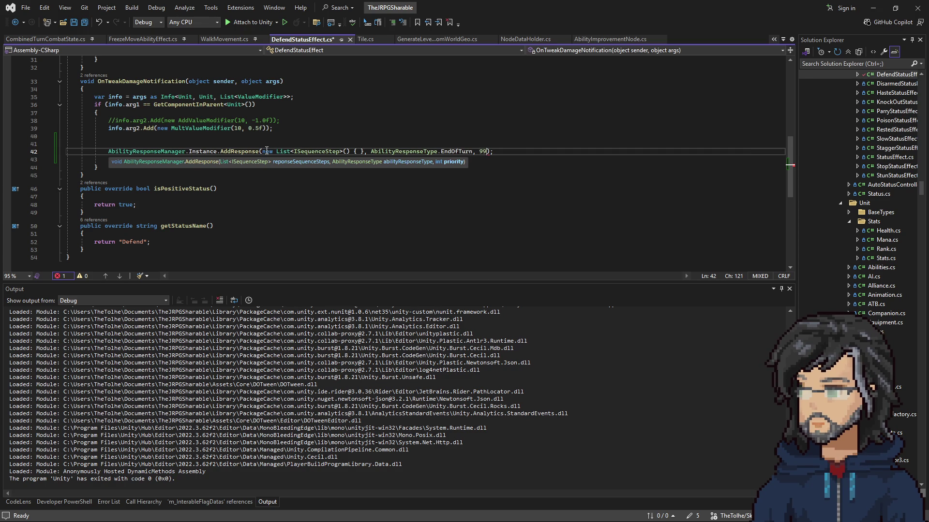
right_click(242, 153)
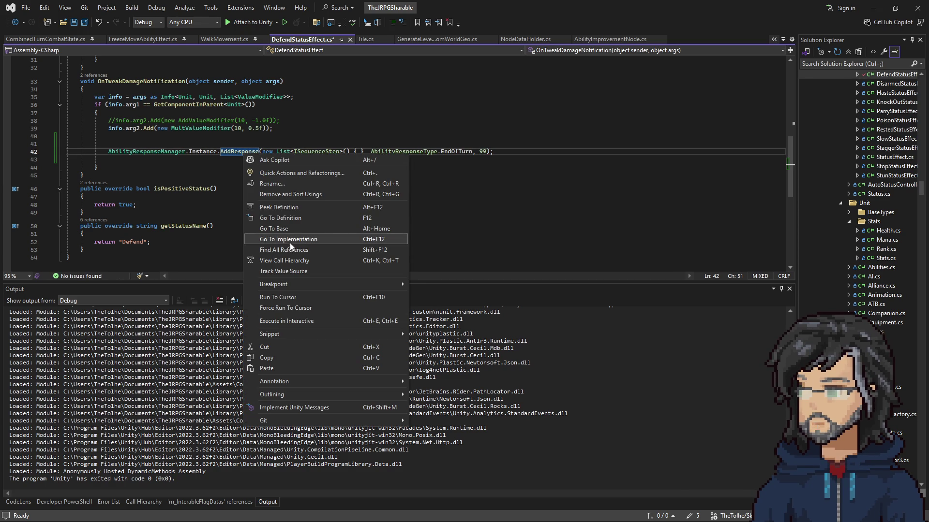
Find all AddResponse references, keeping EndOfTurn as the response type.
left_click(290, 249)
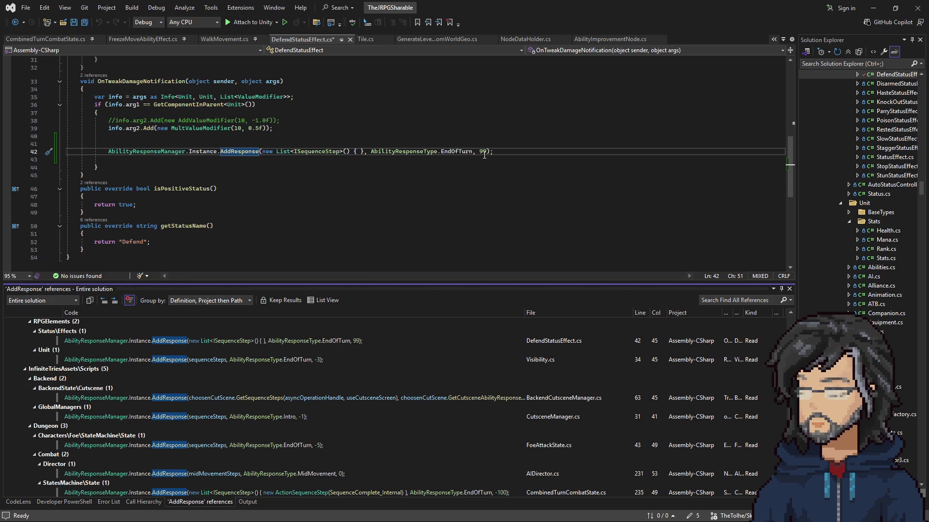
double_click(460, 152)
type("m")
key("BackSpace")
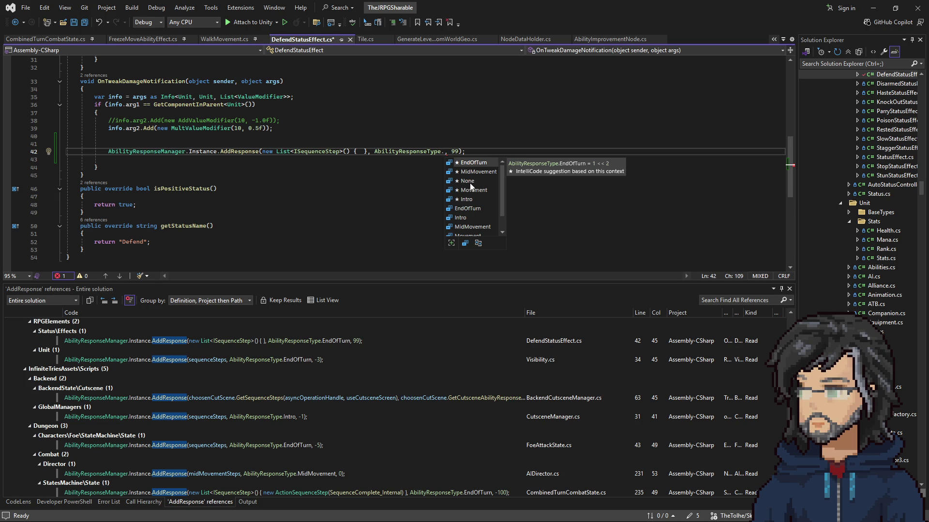
double_click(474, 166)
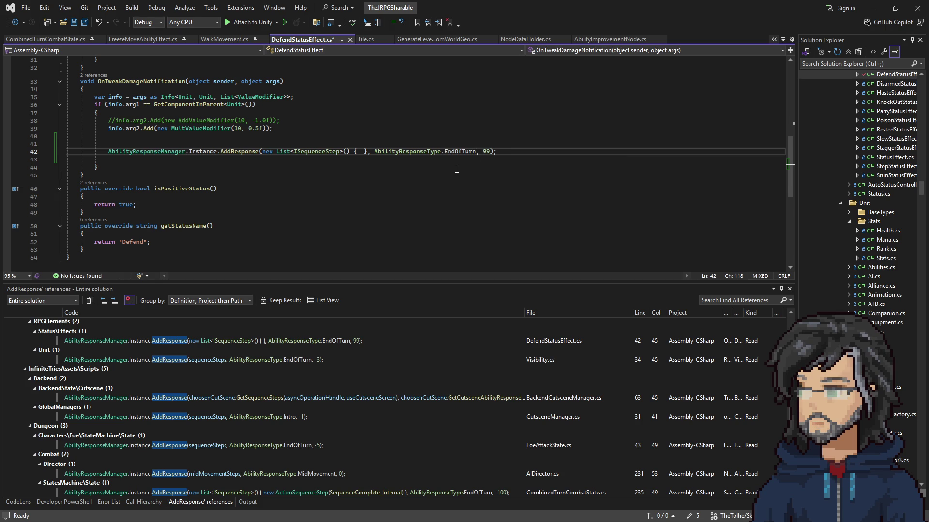
Insert a new GrantExperienceSequenceStep into the AddResponse step list.
left_click(363, 148)
type("new")
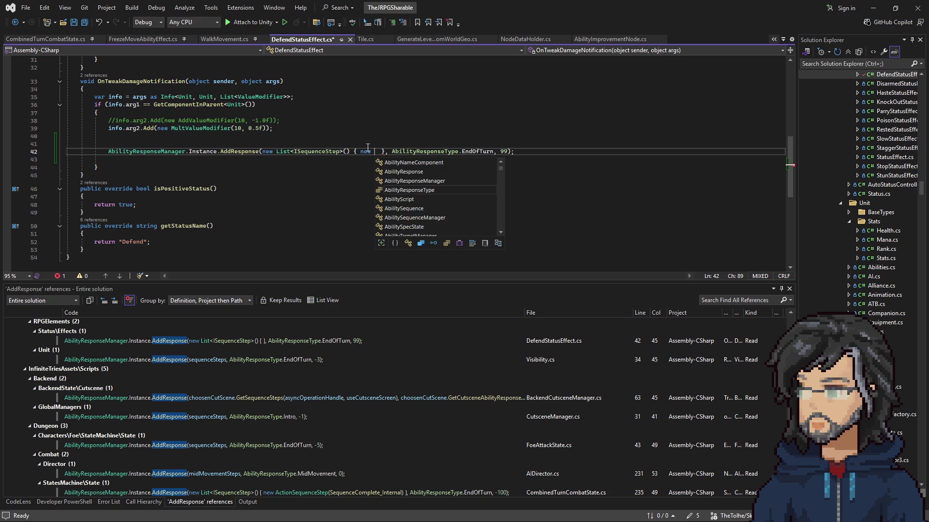
key("Escape")
key("BackSpace")
type("ne")
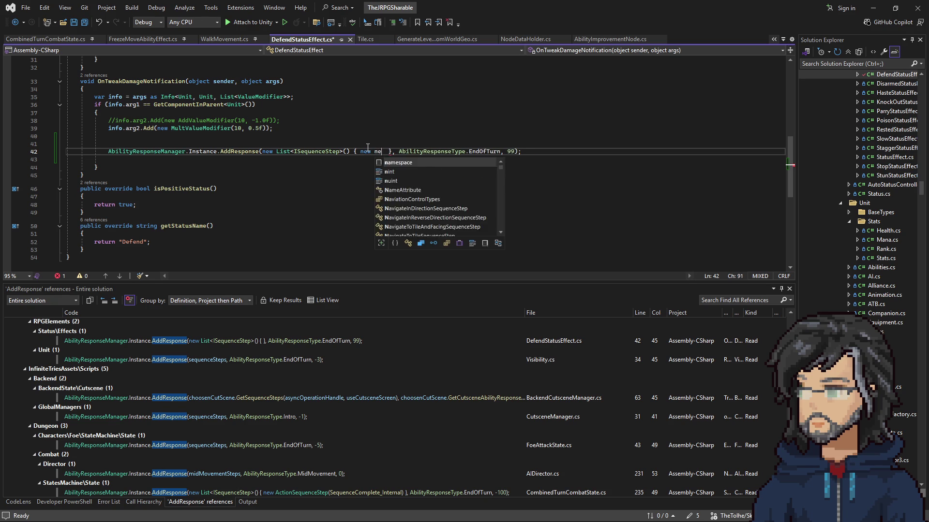
type("grant")
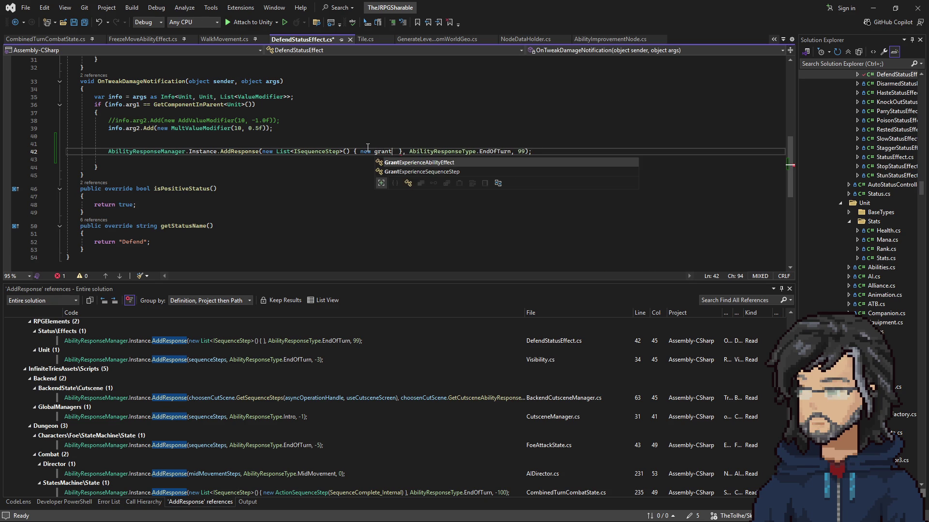
key("Tab")
key("ctrl+z")
key("ctrl+space")
key("Down")
key("Tab")
Give the GrantExperienceSequenceStep constructor 50 experience, leaving the ability argument blank.
type("(")
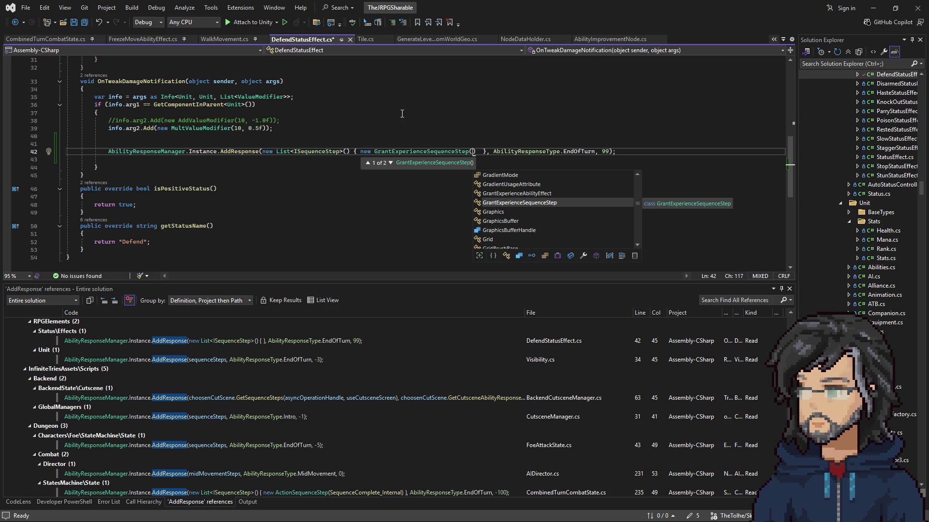
type("m")
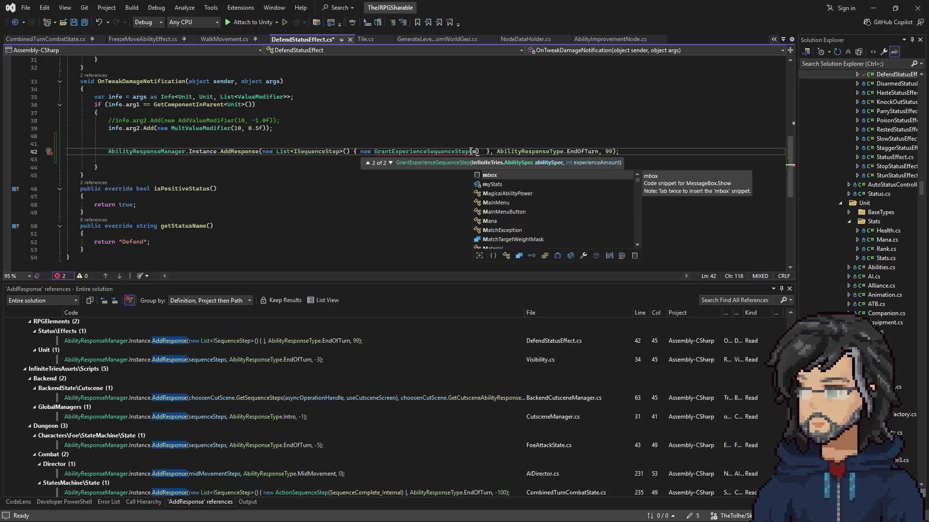
key("BackSpace")
type(",")
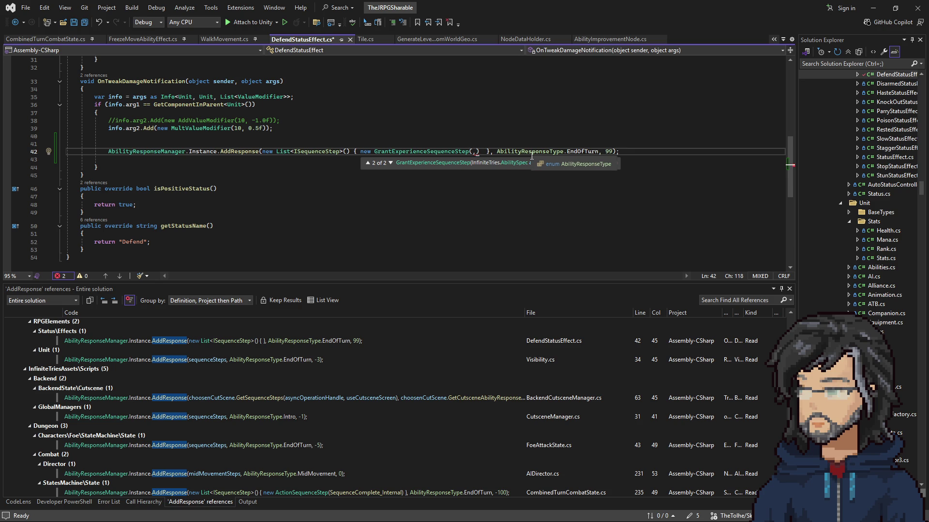
type("50")
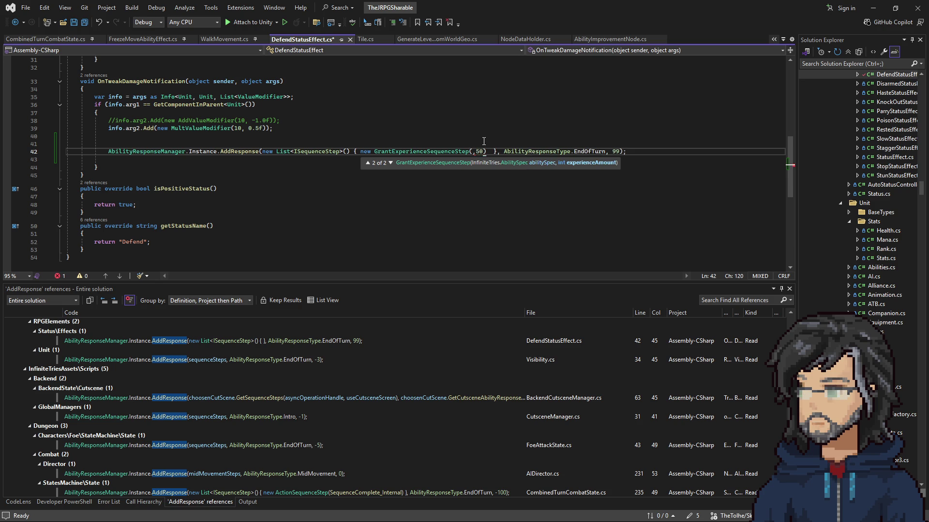
key("BackSpace")
key("BackSpace")
key("BackSpace")
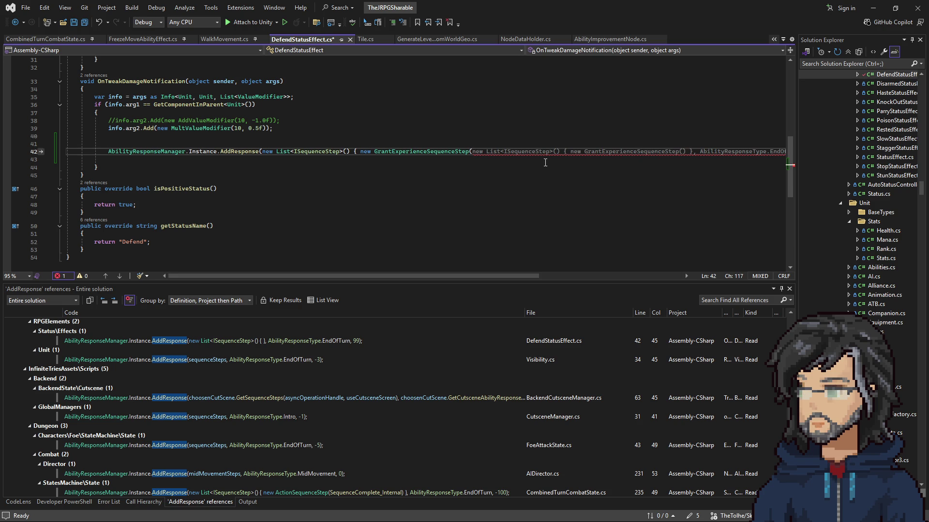
key("Up")
key("Up")
key("Up")
scroll(217, 153, "up", 7)
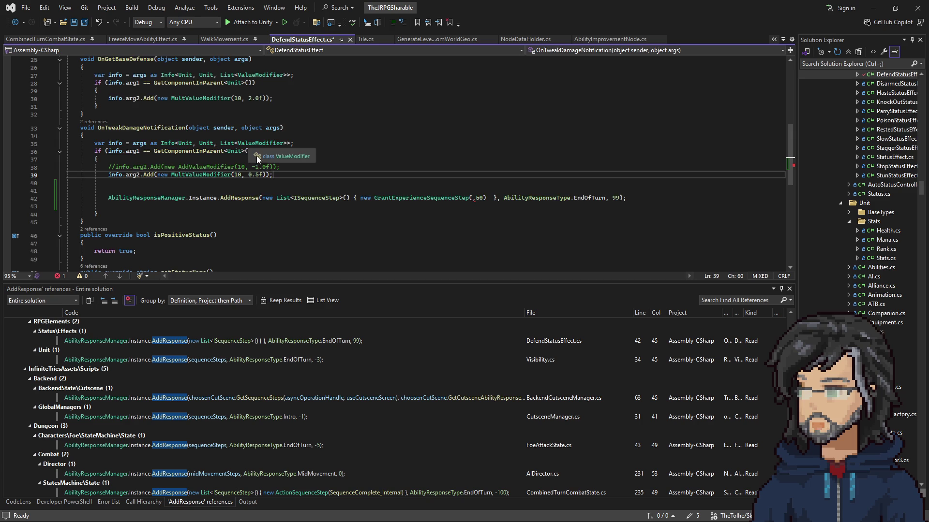
scroll(193, 152, "up", 3)
scroll(267, 169, "down", 1)
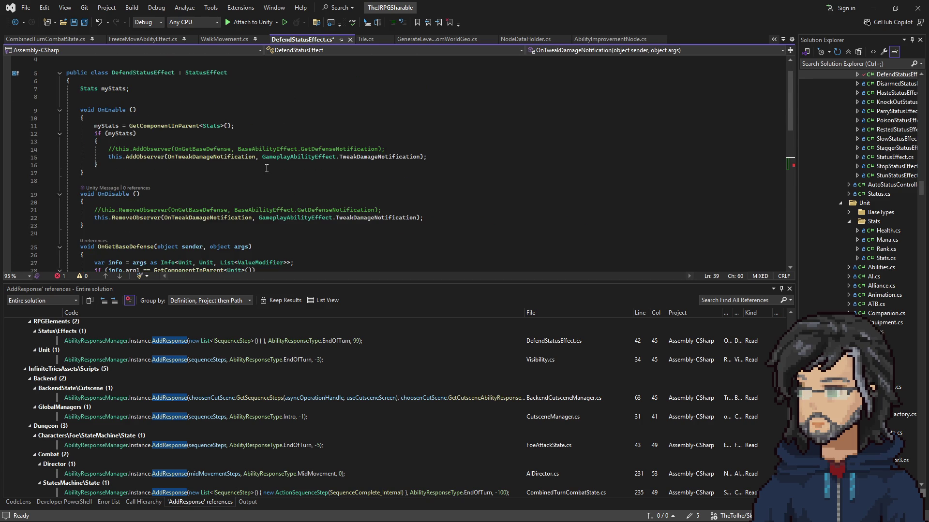
scroll(267, 167, "down", 10)
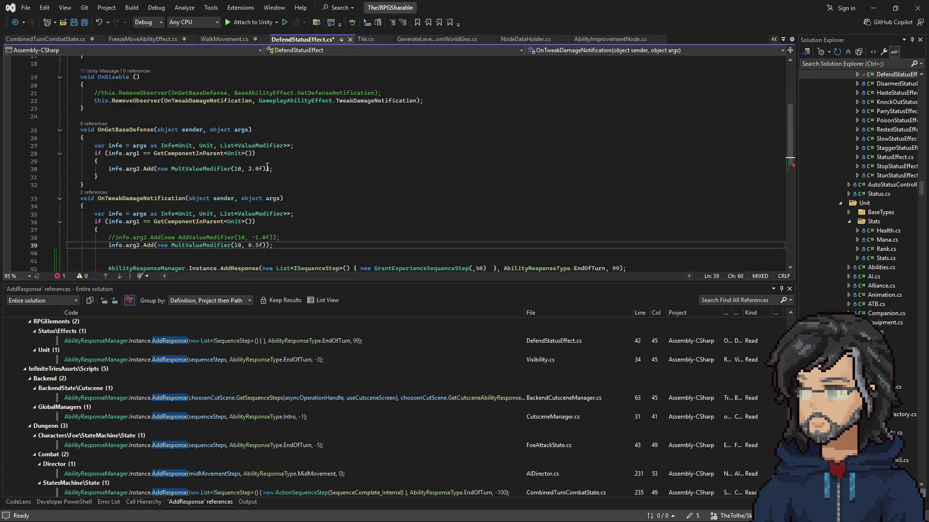
scroll(267, 167, "down", 1)
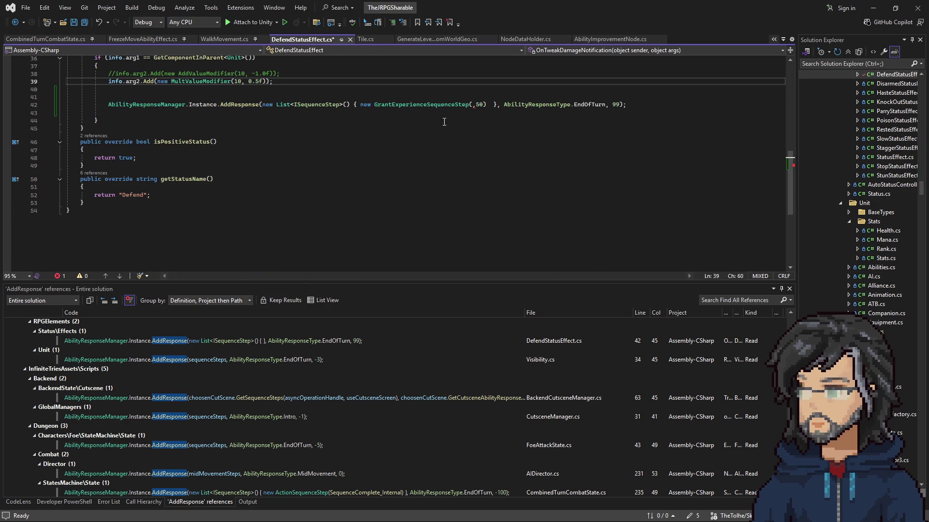
left_click(472, 109)
left_click(456, 89)
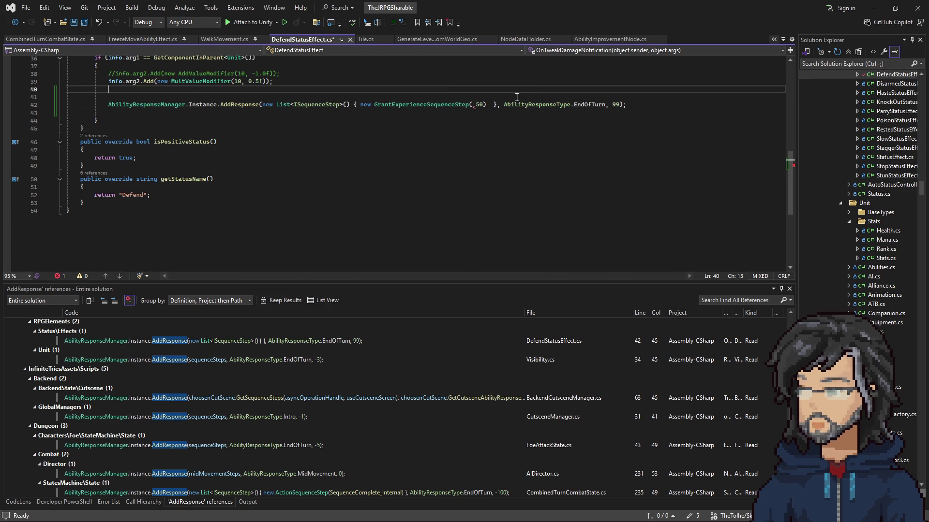
left_click(458, 82)
key("ctrl+t")
type("abilitys")
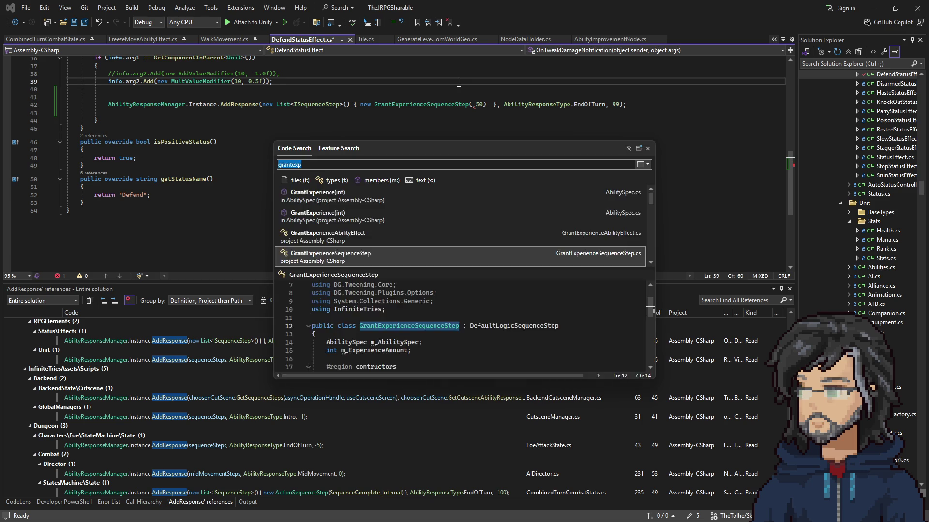
type("epect")
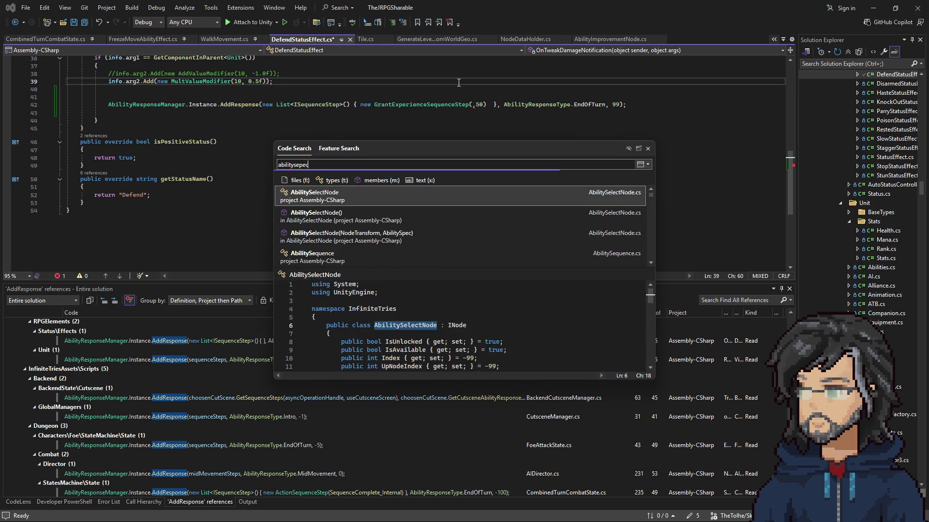
key("Down")
key("Down")
key("Down")
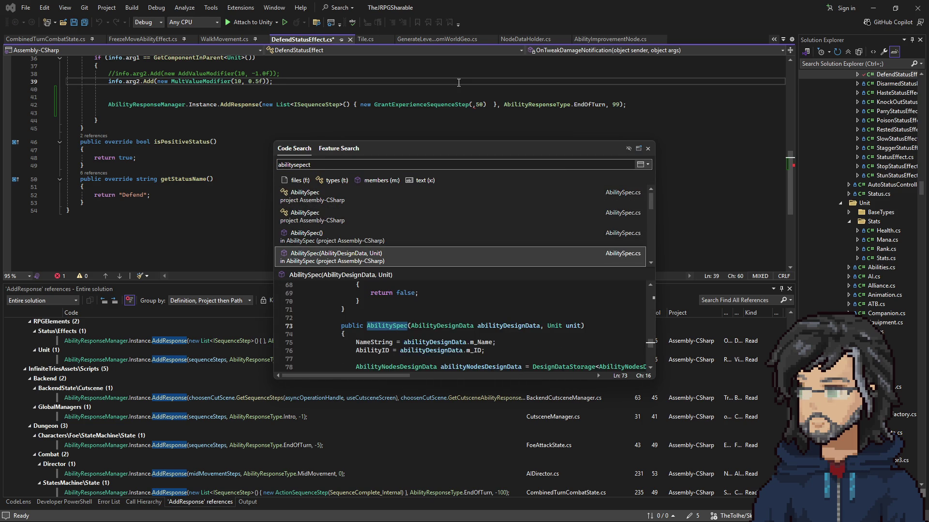
key("Down")
key("Down")
key("Down")
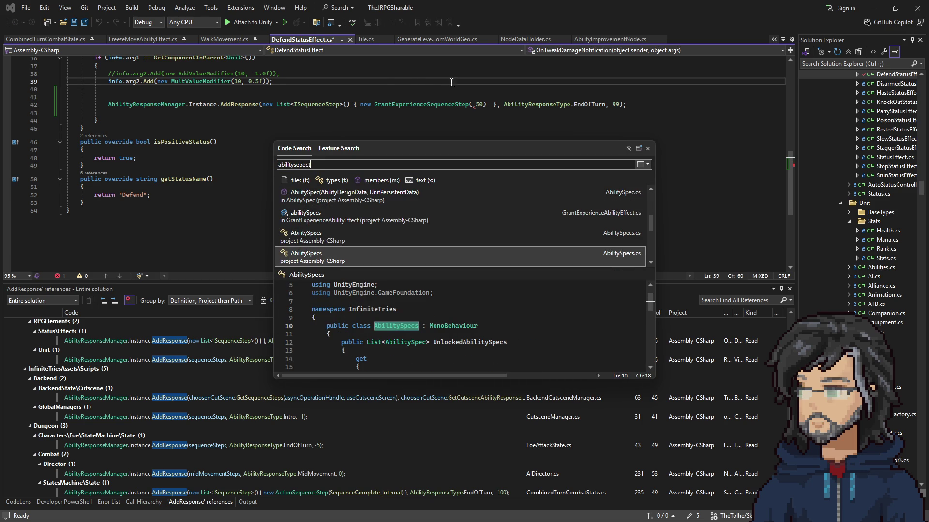
left_click(280, 97)
scroll(291, 125, "up", 12)
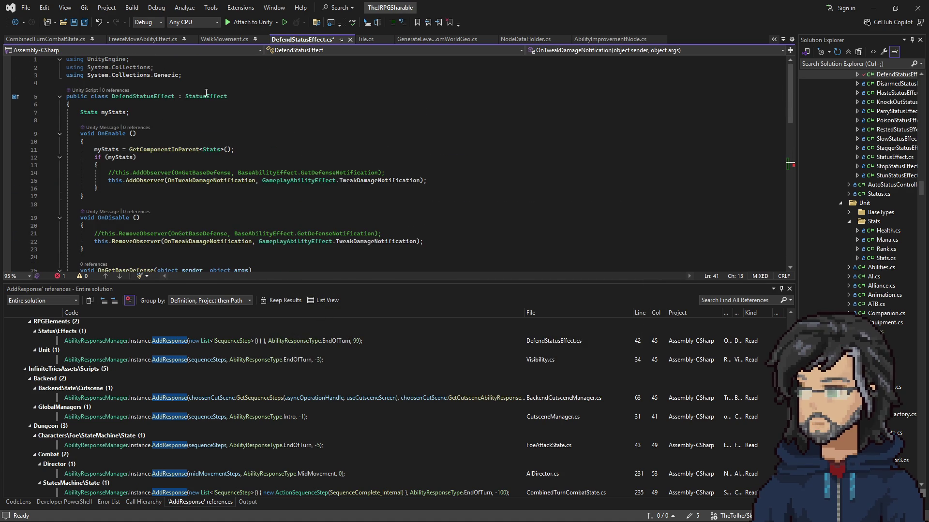
Review the root Defend object's components (Ability CT 2, Special) and open its Ability script.
left_click(873, 8)
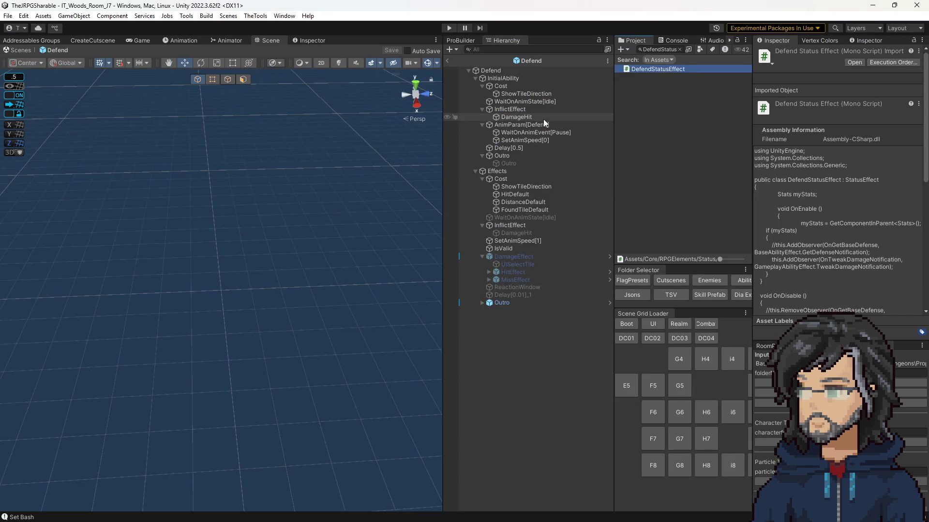
left_click(489, 70)
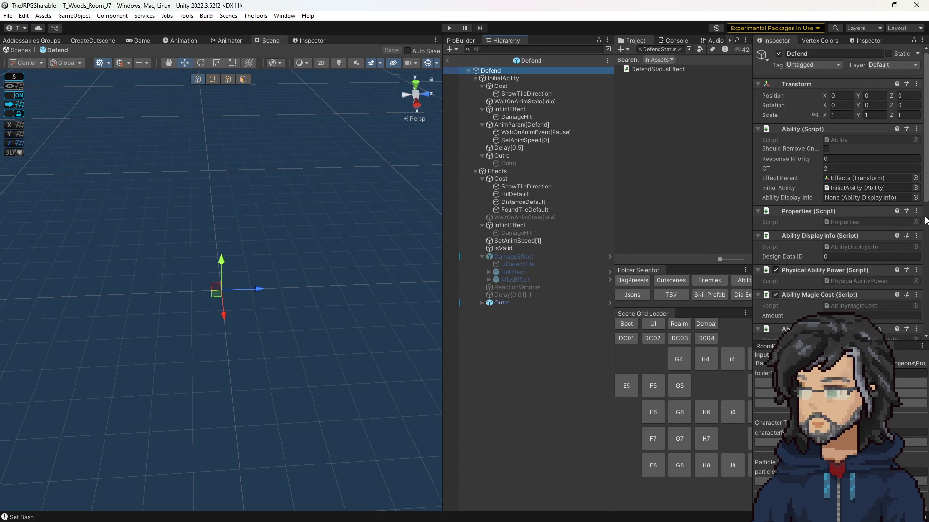
scroll(908, 209, "down", 5)
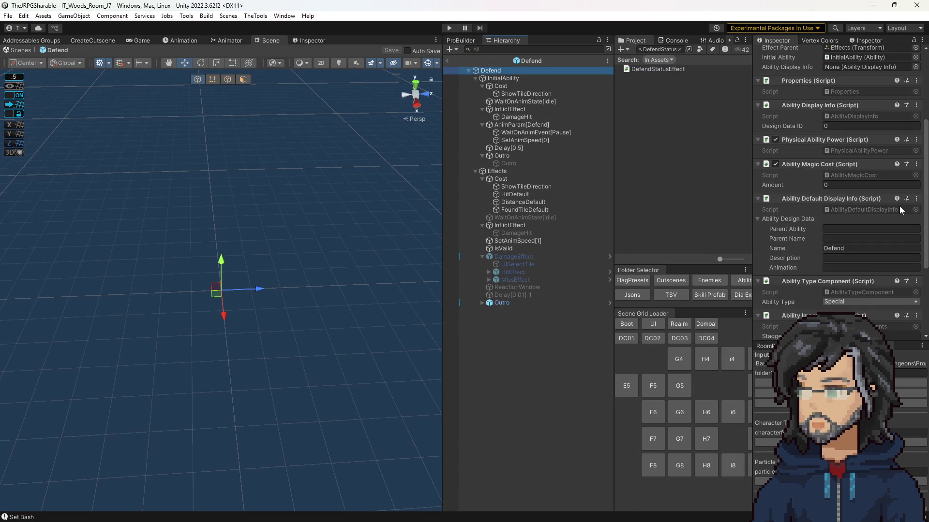
scroll(898, 206, "down", 5)
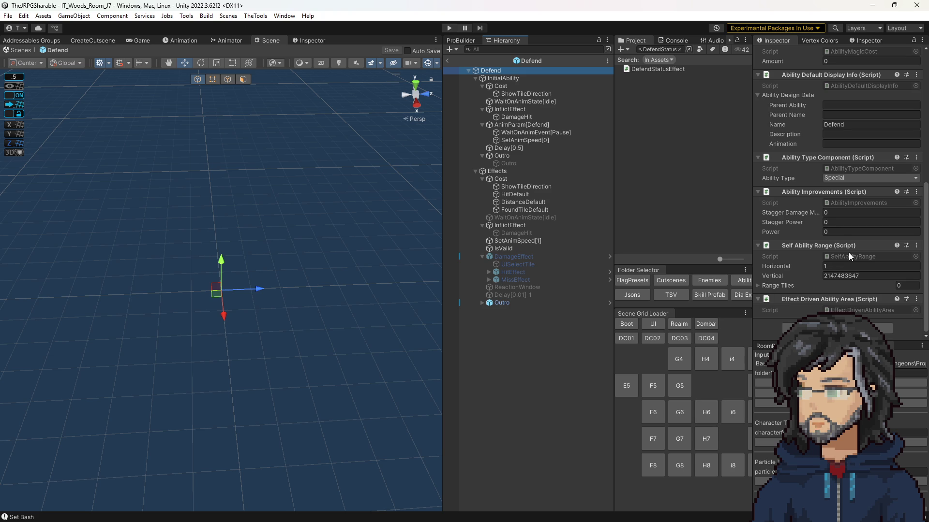
scroll(855, 233, "up", 8)
scroll(860, 249, "up", 2)
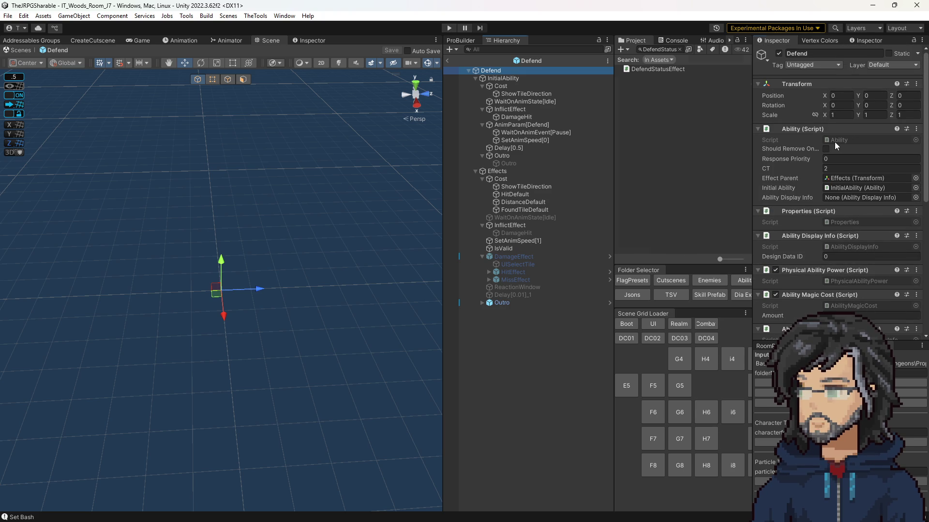
double_click(836, 140)
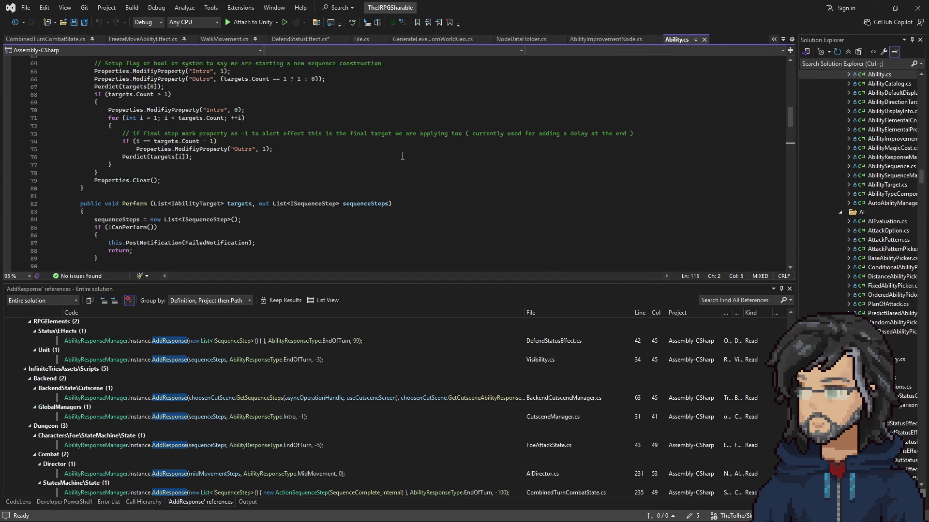
Check the m_EffectParent field at the top of Ability.cs, then go back to DefendStatusEffect.cs.
scroll(387, 155, "up", 16)
scroll(388, 155, "up", 5)
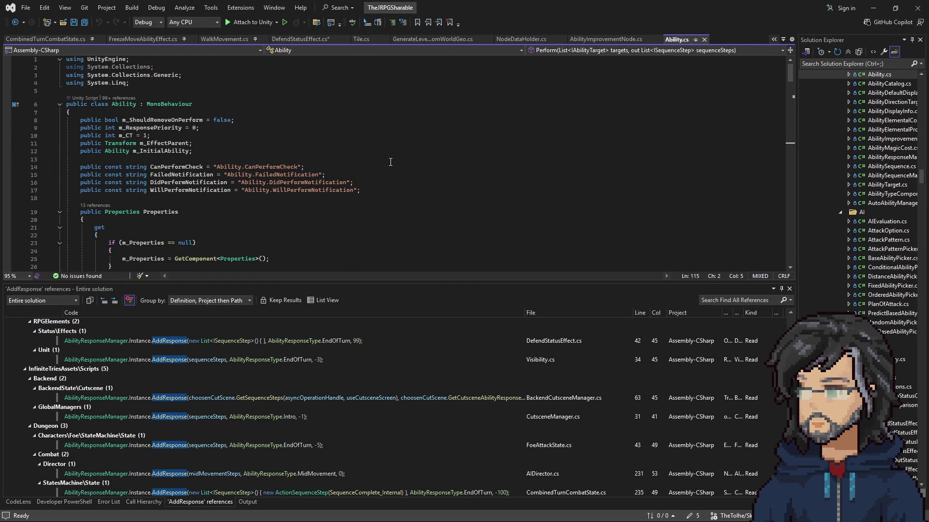
left_click(359, 145)
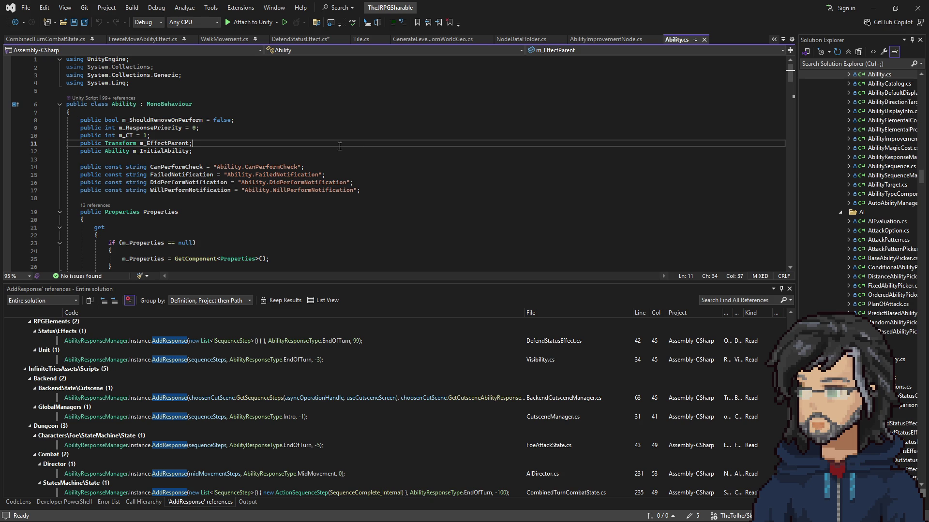
left_click(302, 39)
scroll(459, 158, "down", 3)
scroll(459, 157, "up", 3)
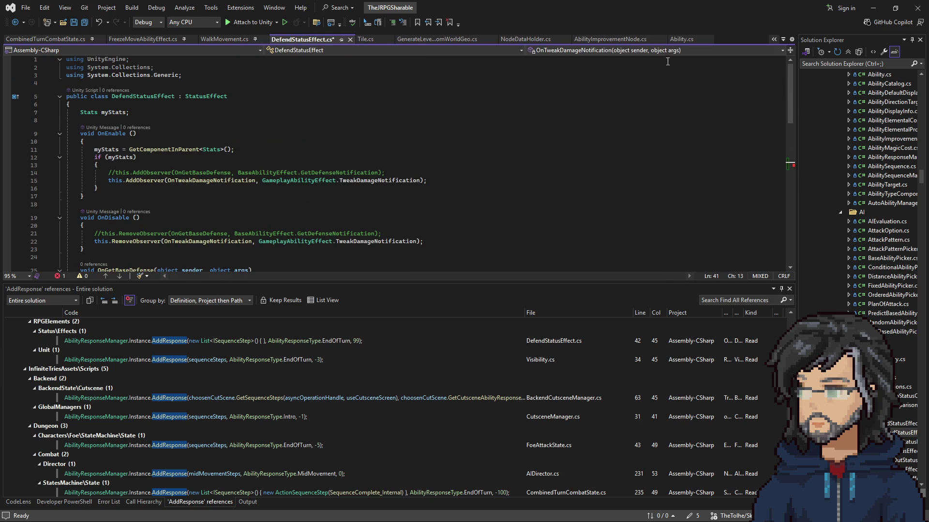
Try a BackendStateManager.Instance line on blank line 41 above AddResponse, then erase it.
left_click(450, 120)
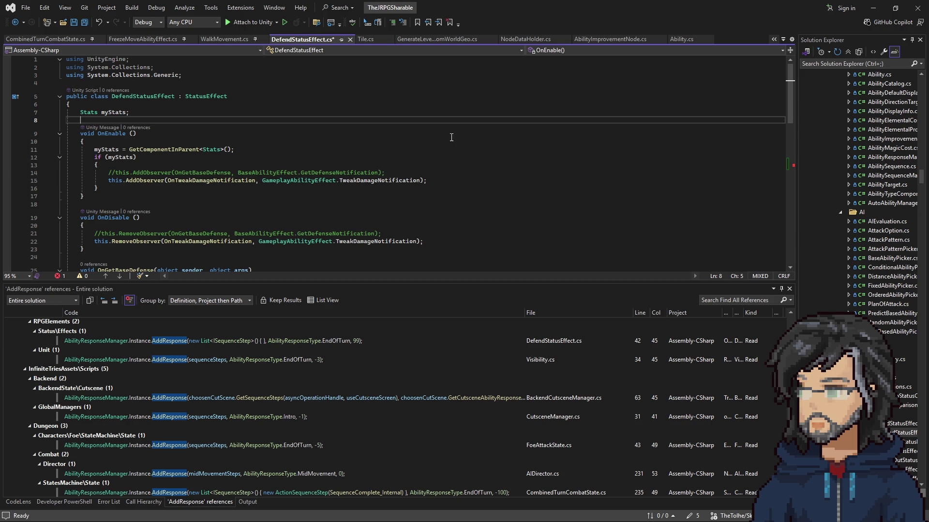
scroll(468, 139, "down", 5)
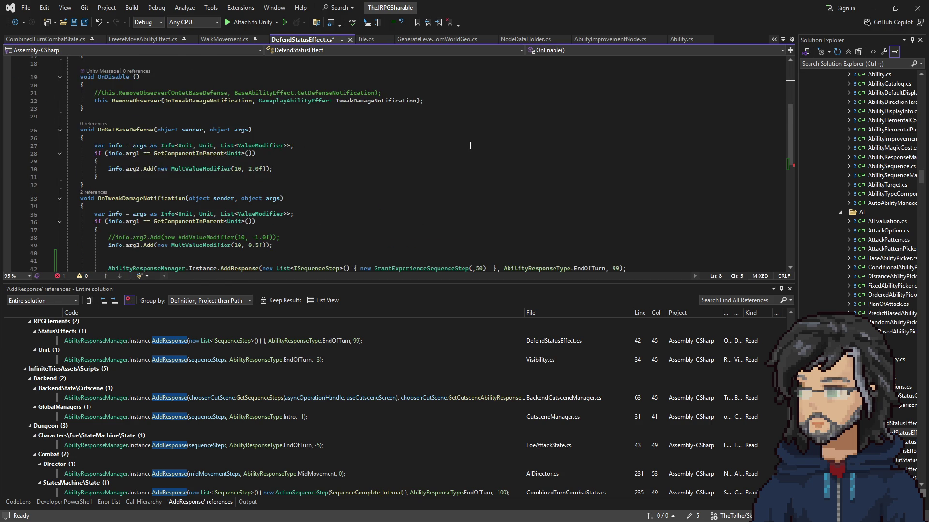
scroll(470, 146, "down", 3)
left_click(352, 192)
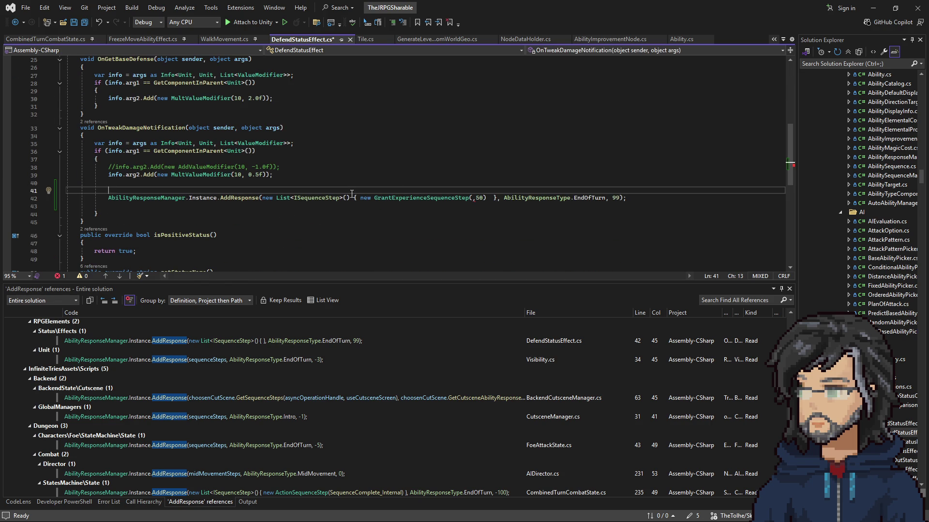
type("backendst.inst.")
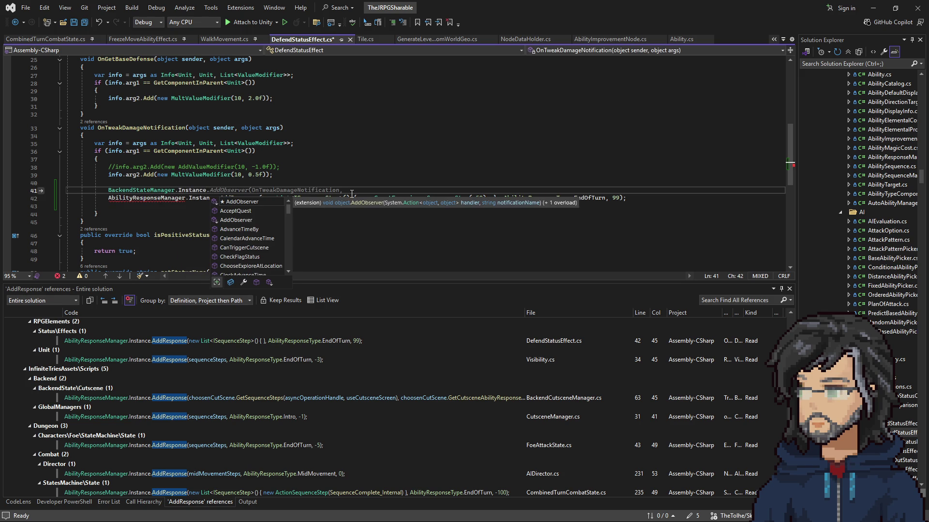
key("Escape")
key("ctrl+space")
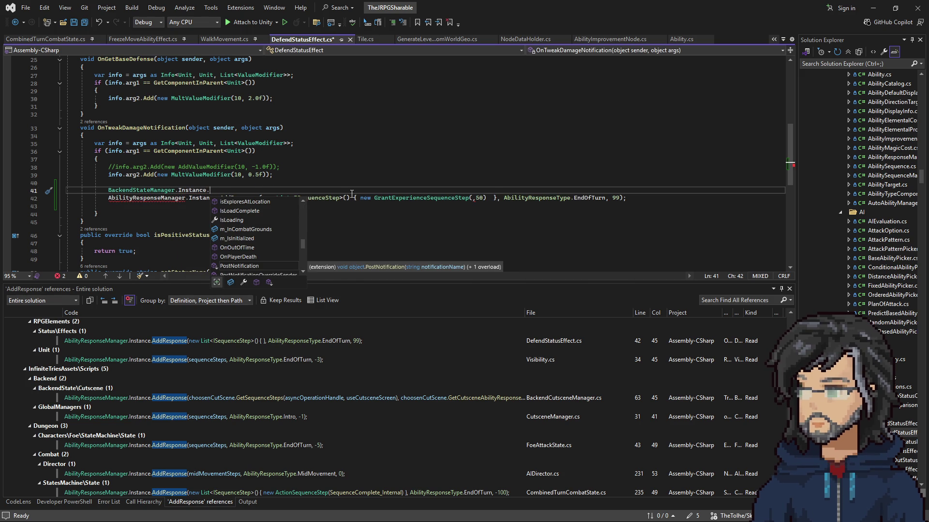
key("Escape")
type("A")
key("BackSpace")
type("abi")
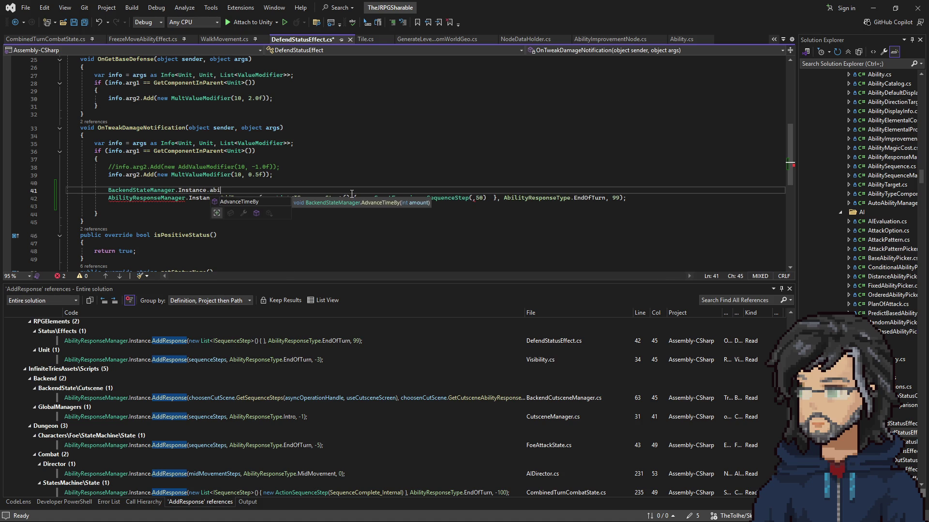
key("ctrl+BackSpace")
key("ctrl+BackSpace")
key("ctrl+BackSpace")
Write DungeonStateManager.Instance on line 41 using IntelliSense completion.
type("Ba")
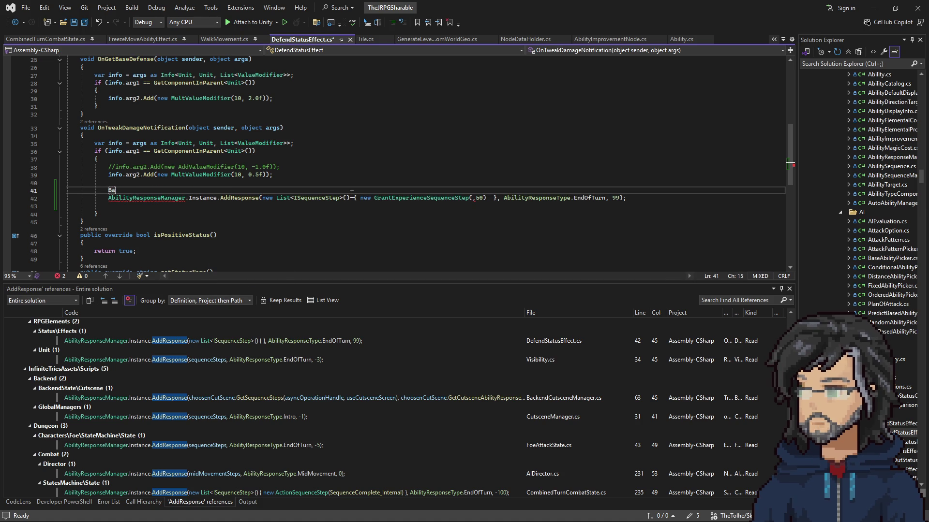
type("ungeo")
key("Tab")
type(".Instance.p")
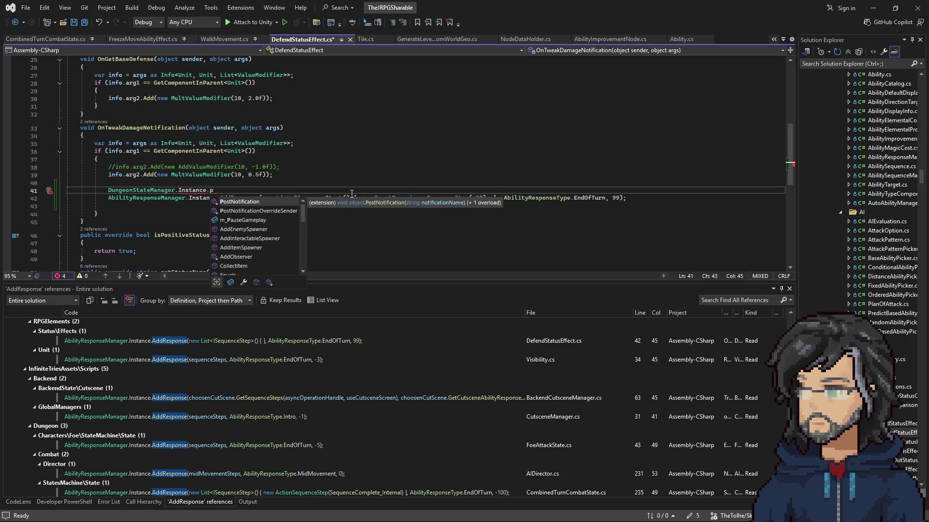
key("BackSpace")
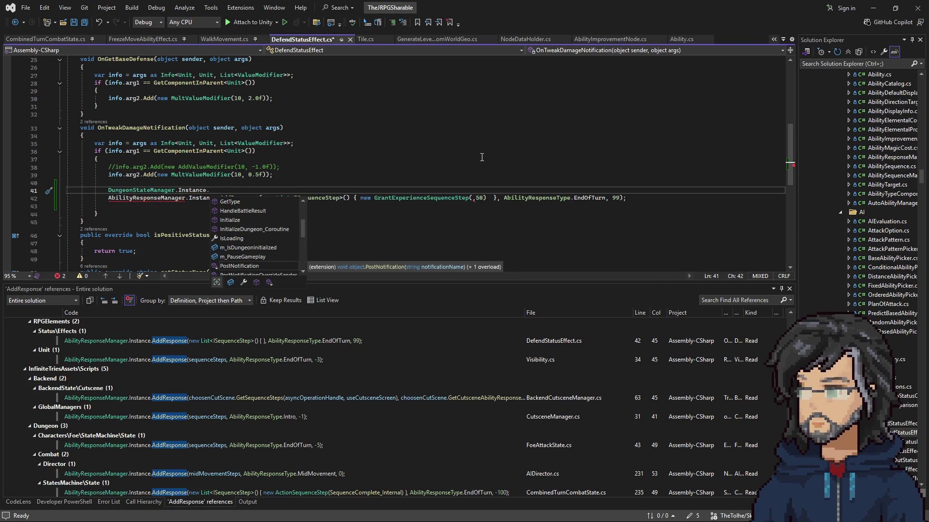
type("abi")
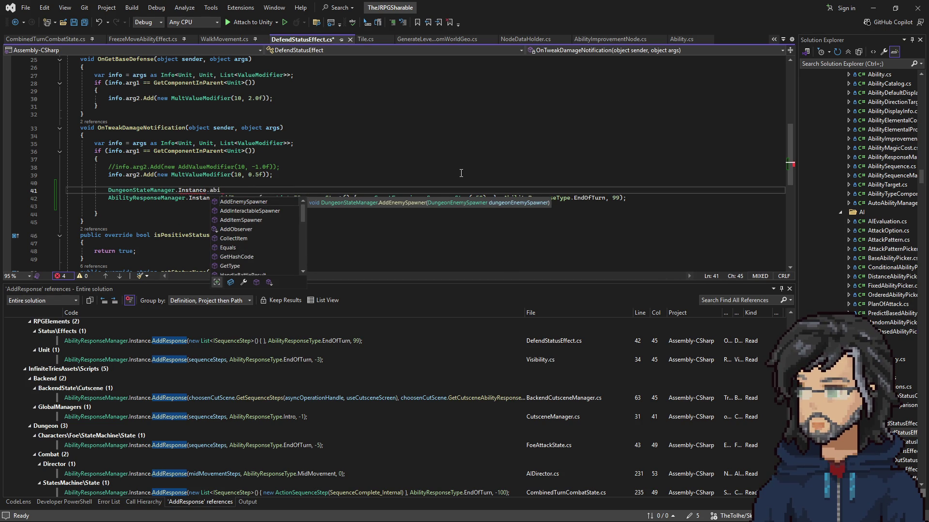
key("BackSpace")
key("BackSpace")
key("BackSpace")
Search 'abilityspec' with Ctrl+T to open AbilitySpec.cs at its GrantExperience method.
left_click(444, 155)
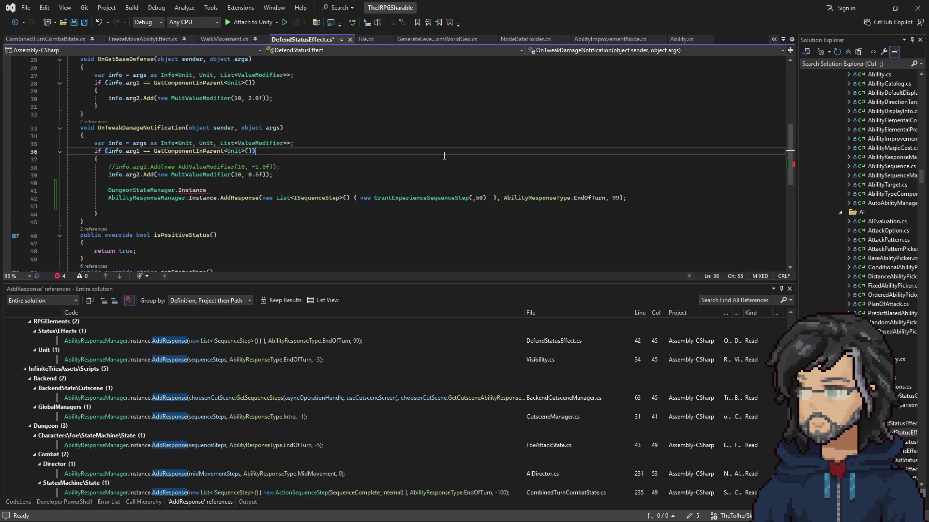
key("ctrl+t")
type("abilityspec")
key("Return")
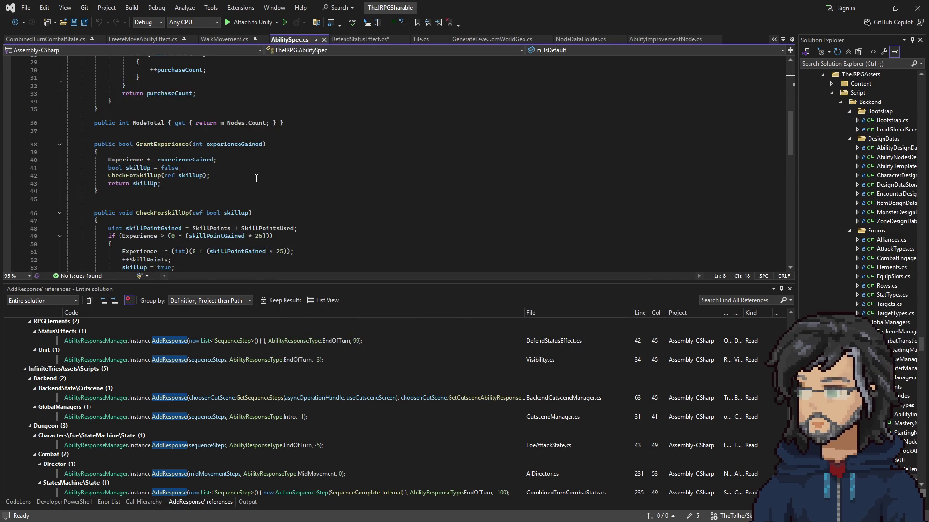
Look over the AbilitySpec constructor and surrounding code in AbilitySpec.cs.
scroll(256, 174, "down", 13)
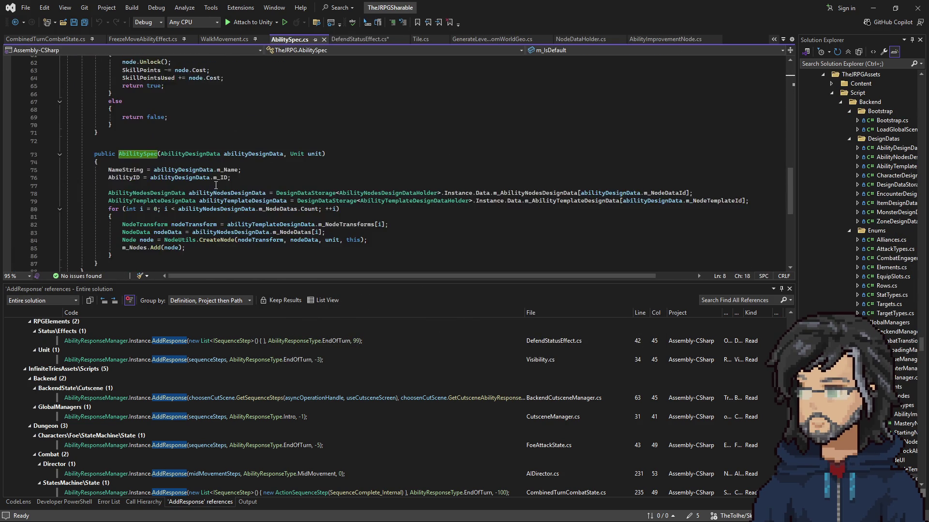
left_click(133, 107)
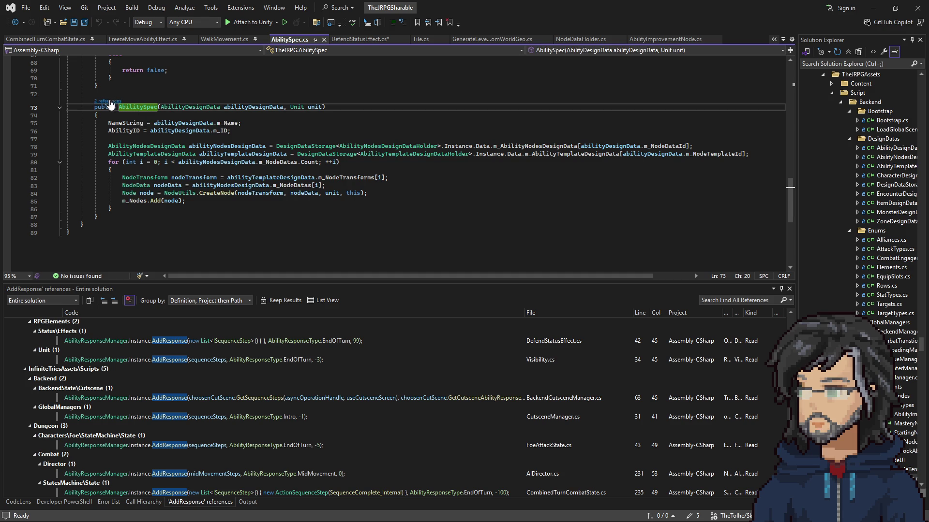
scroll(222, 154, "up", 6)
scroll(222, 155, "down", 6)
scroll(185, 196, "up", 20)
scroll(187, 188, "down", 14)
Find 'abilitysp' and open the InfiniteTries AbilitySpec class in its own tab.
left_click(424, 106)
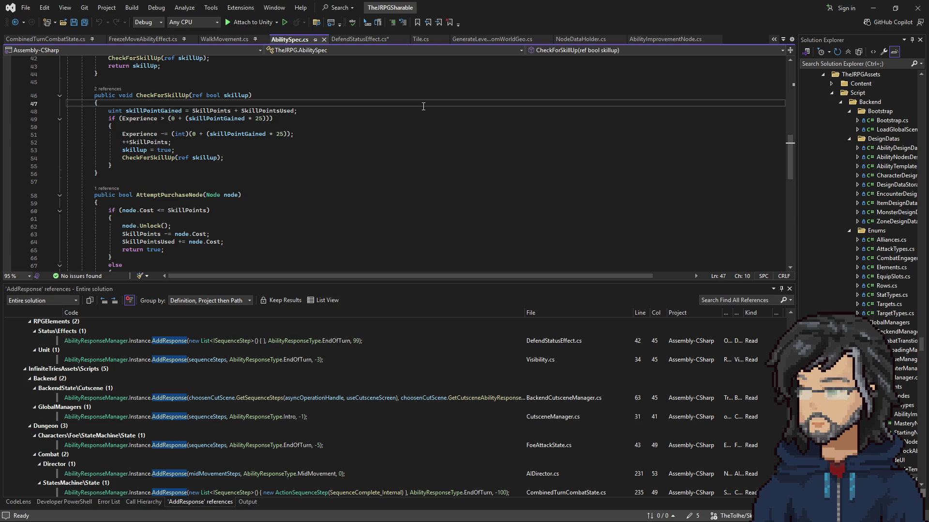
key("ctrl+t")
type("ability")
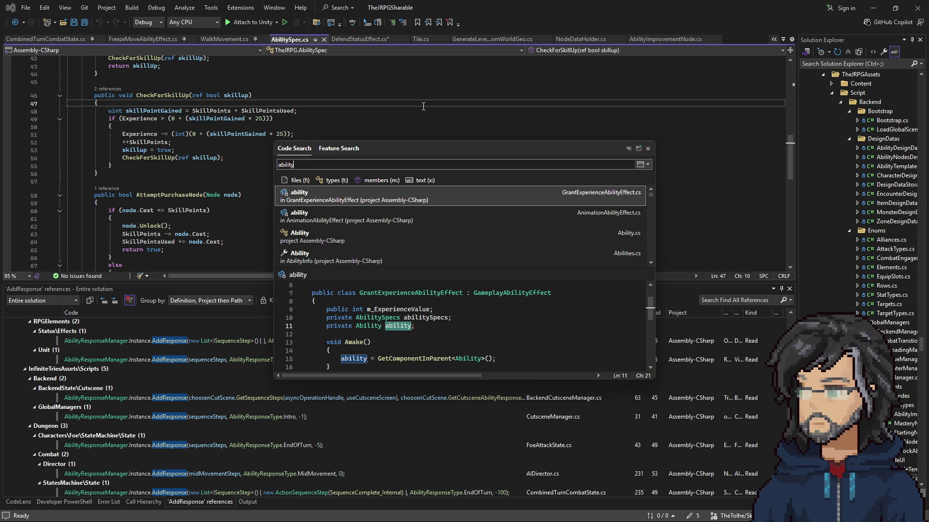
type("sp")
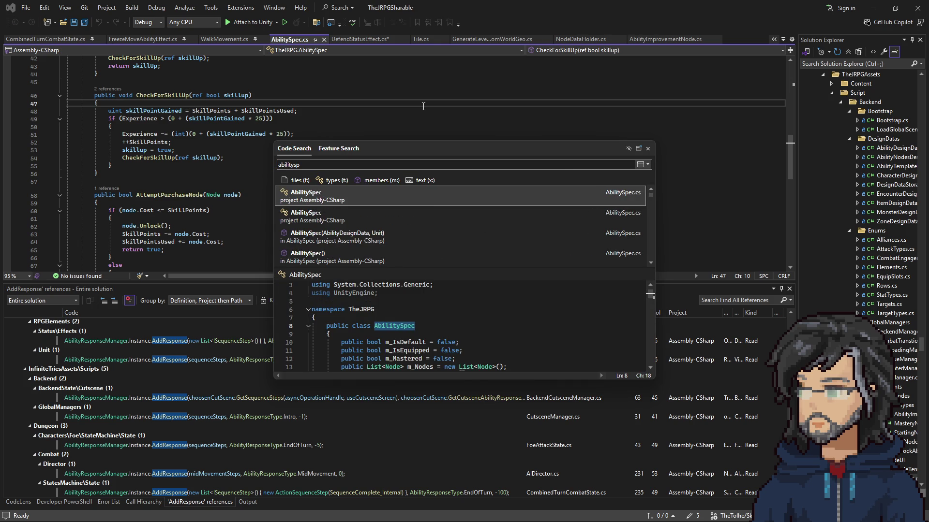
left_click(377, 215)
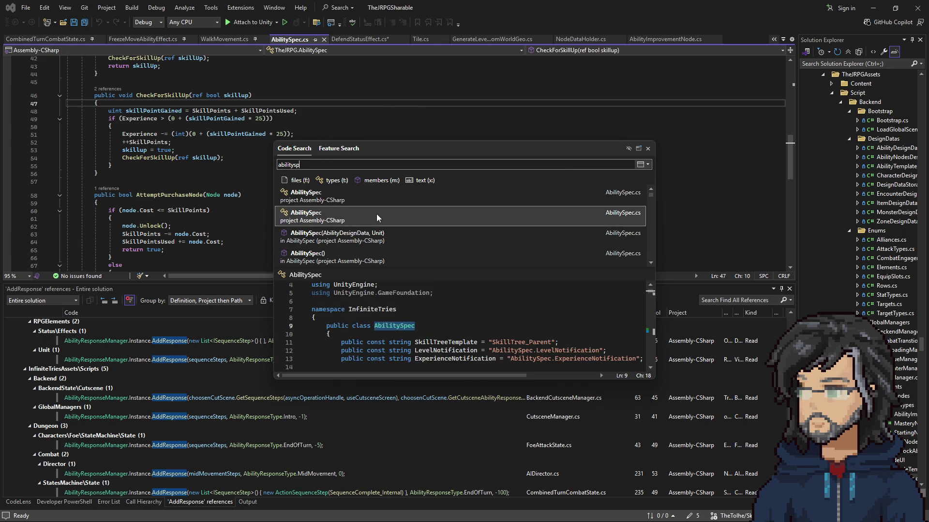
double_click(376, 214)
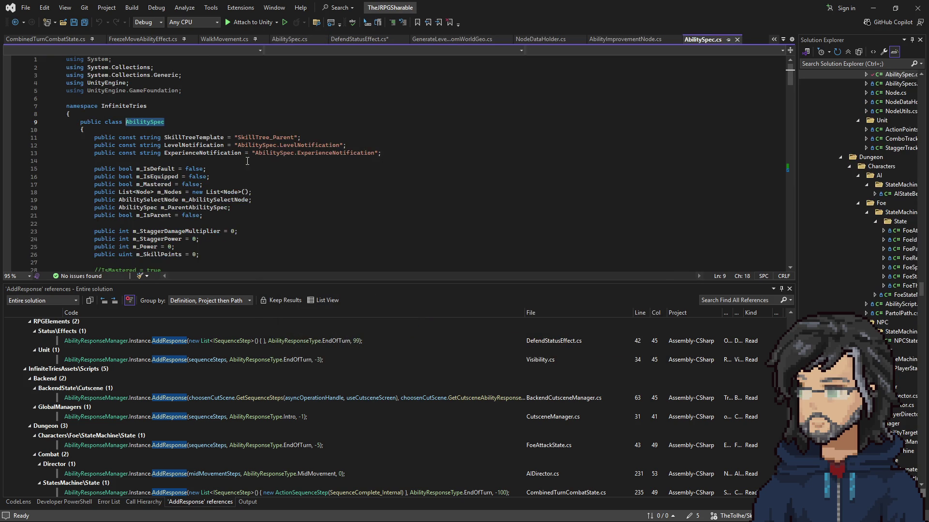
Review the 86 CodeLens references to AbilitySpec, then go back to DefendStatusEffect.cs.
left_click(106, 123)
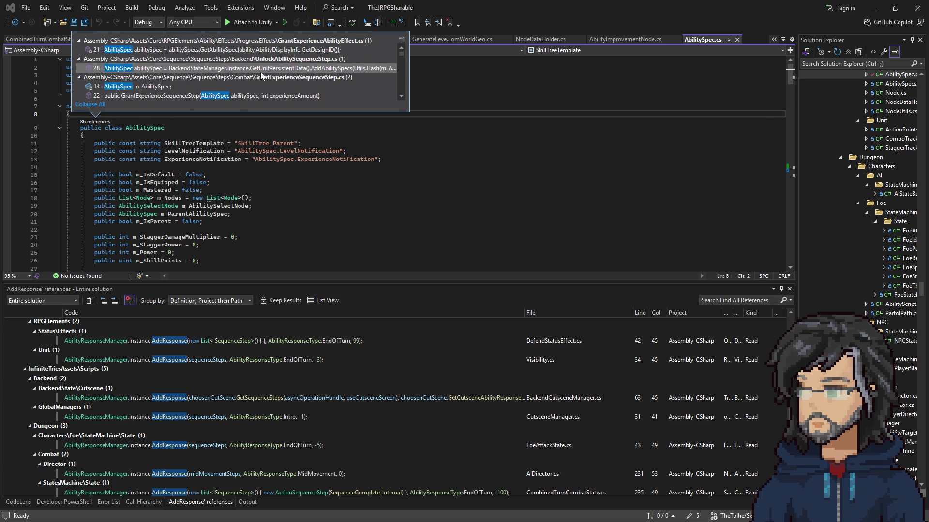
mouse_move(261, 73)
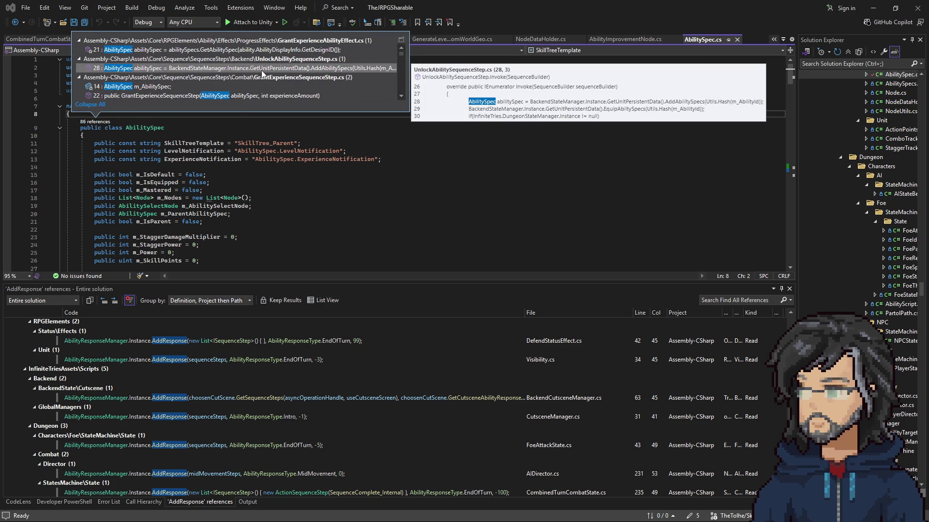
key("Escape")
left_click(359, 39)
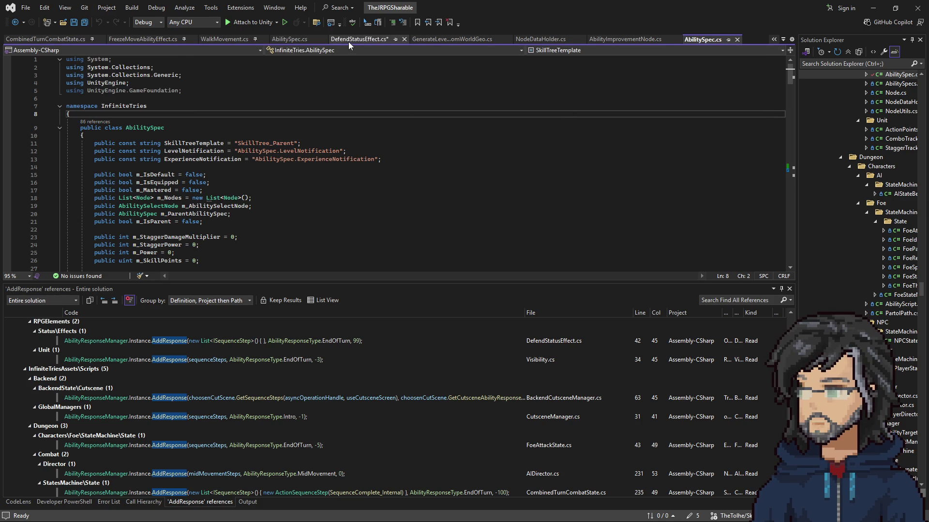
Change line 41 to BackendStateManager.Instance.GetUnitPersistentData().GetAbilitySpec() using IntelliSense completions.
left_click(177, 190)
type(".Instance")
double_click(165, 189)
type("backends")
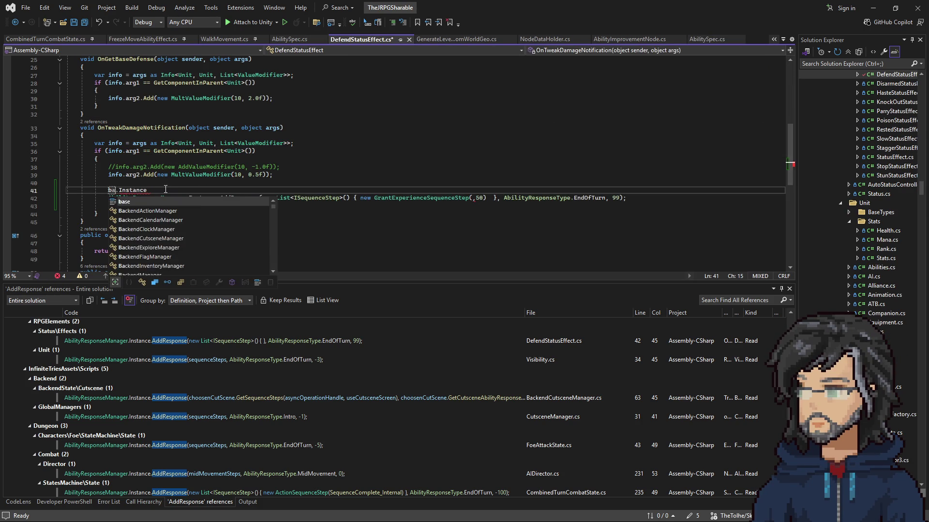
key("Tab")
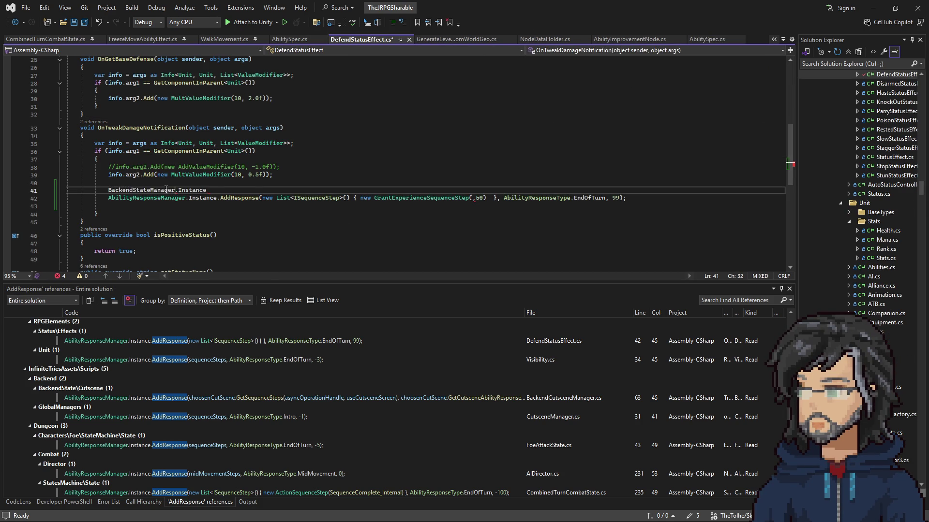
key("End")
type(".ge")
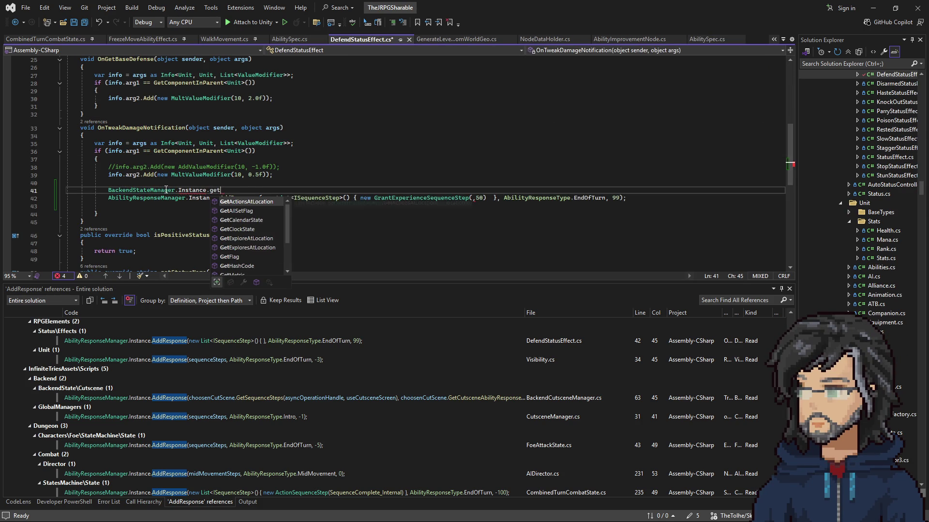
type("tunit")
key("Tab")
type("(")
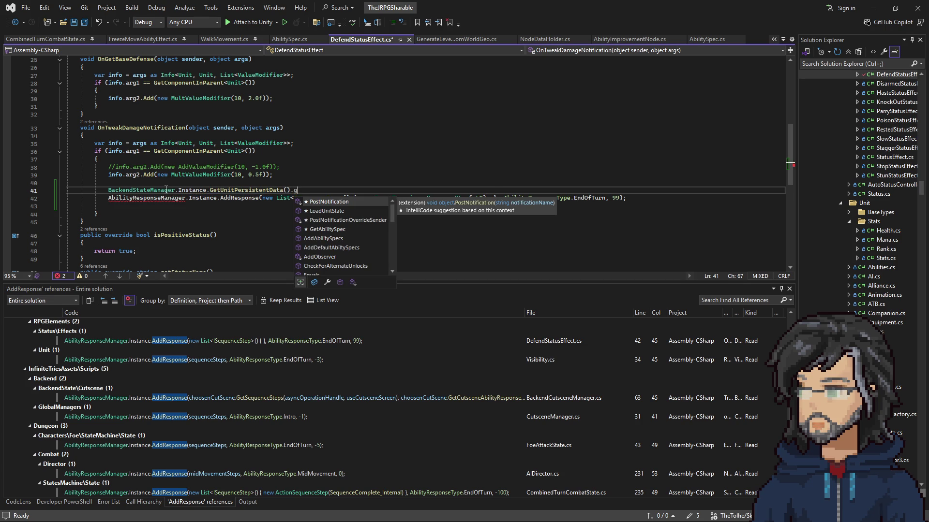
type("eta")
key("Tab")
type("()")
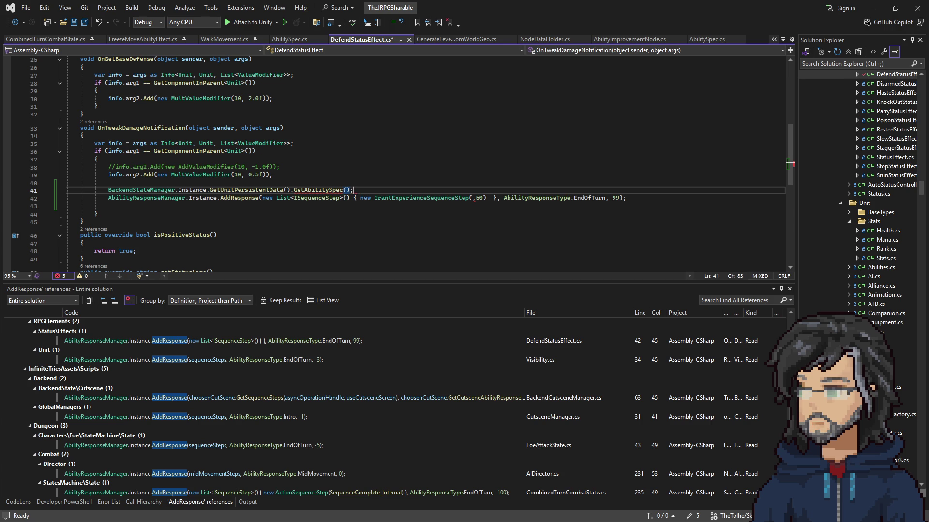
left_click(303, 190)
right_click(301, 190)
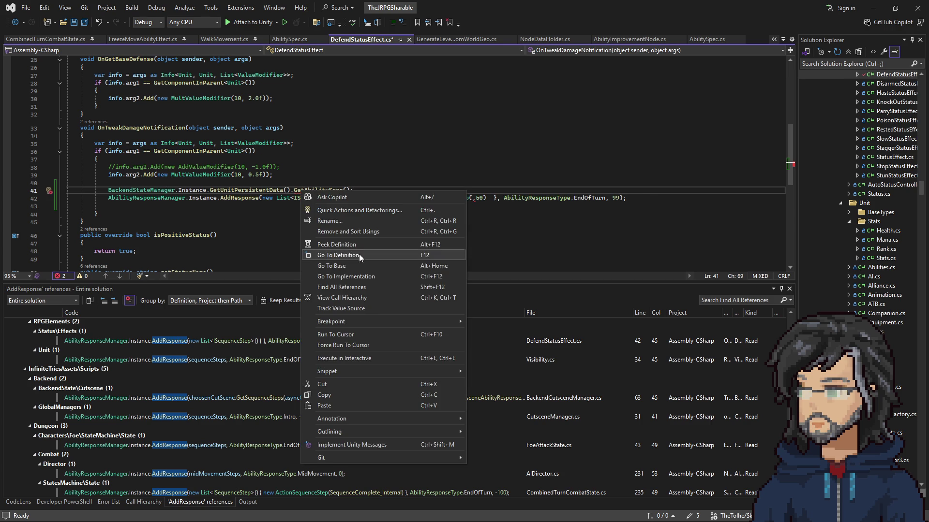
Copy Utils.Hash(m_AbilityId) from EquipAbilitySequenceStep's GetAbilitySpec call into line 41's GetAbilitySpec.
left_click(343, 287)
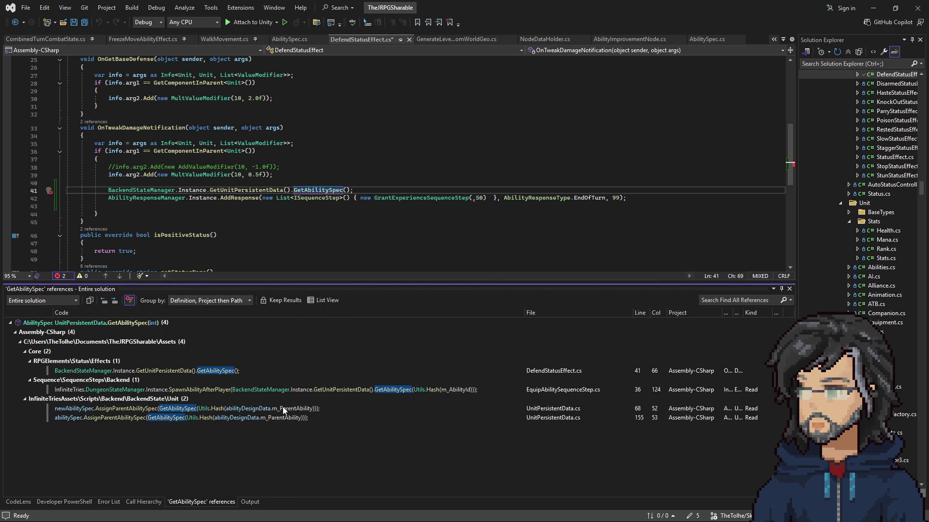
double_click(394, 390)
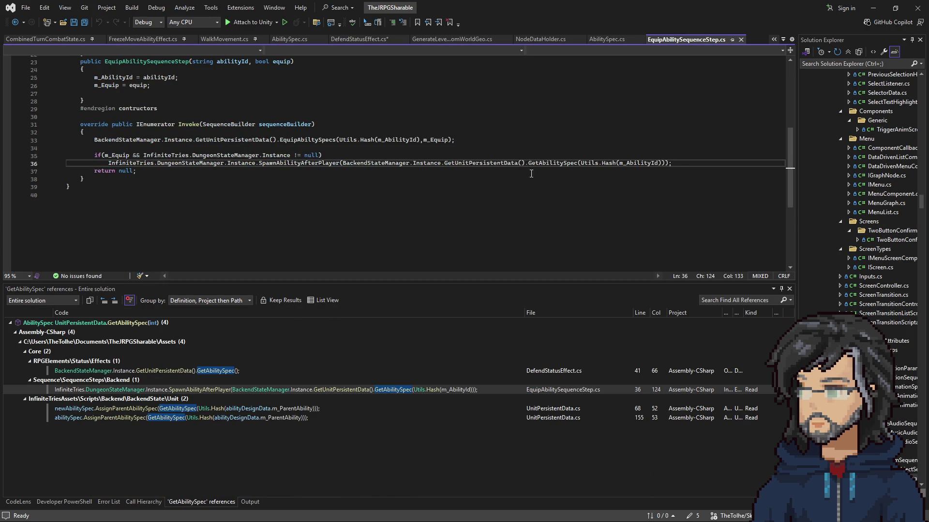
left_click(661, 175)
key("Right")
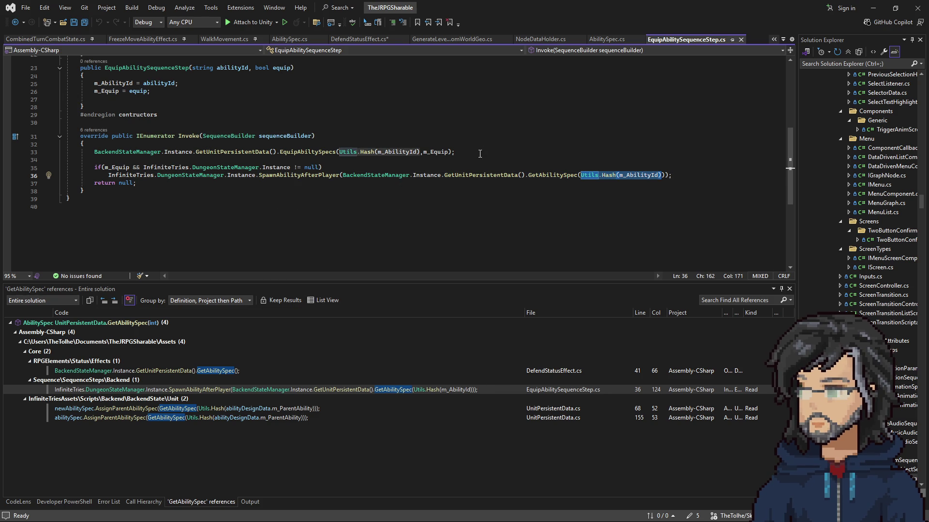
scroll(427, 161, "up", 7)
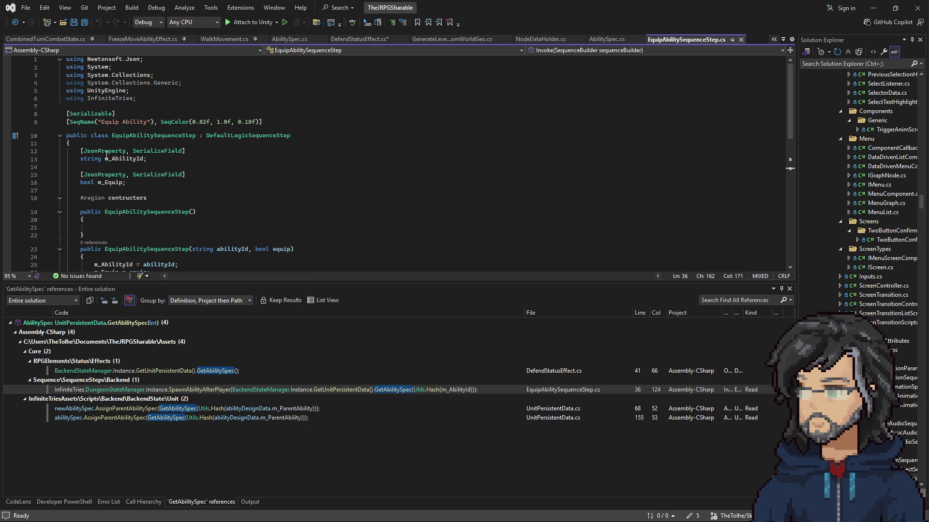
scroll(107, 156, "down", 4)
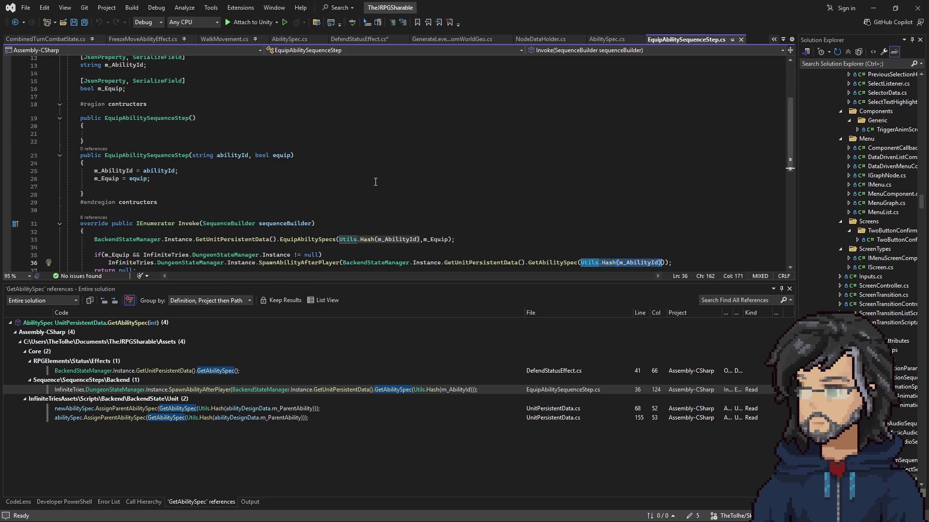
left_click(362, 40)
type("Utils.Hash(m_AbilityId)")
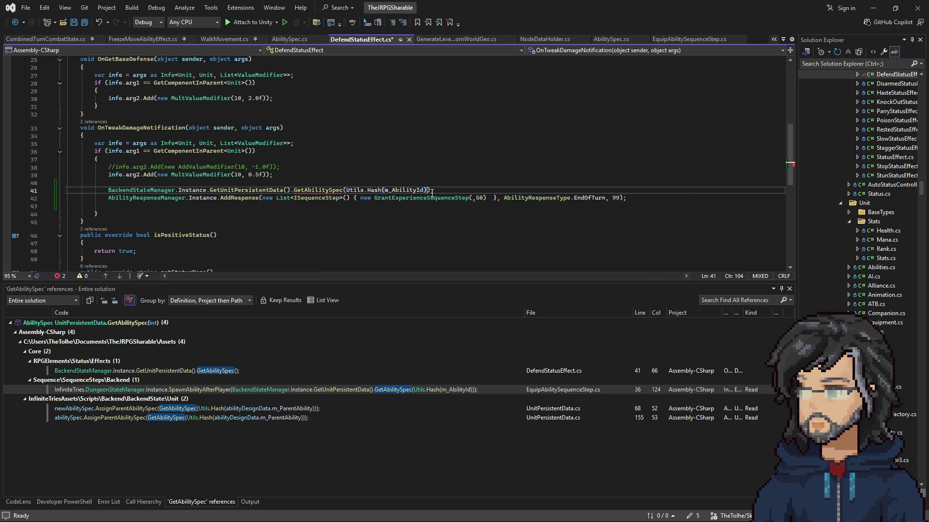
Replace m_AbilityId with "Defend" in the Utils.Hash argument and save.
type("\"\"")
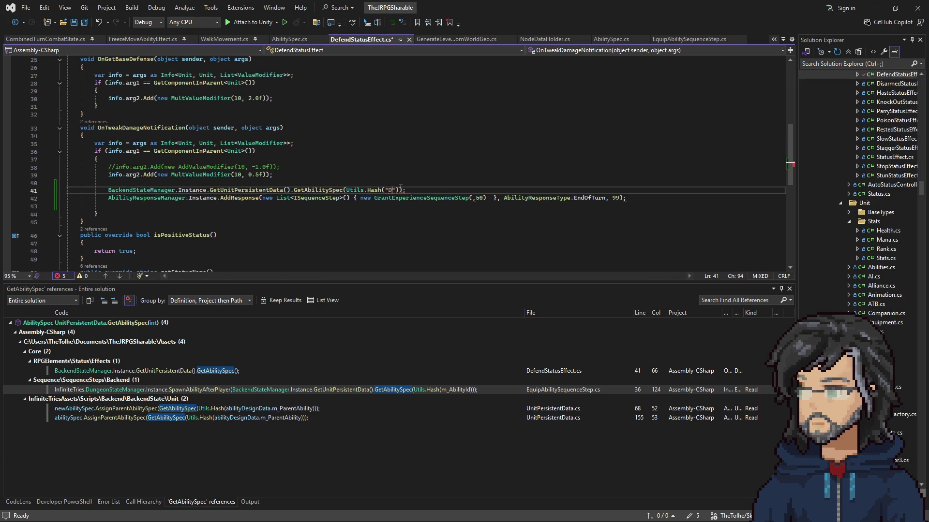
left_click(417, 176)
left_click(333, 189)
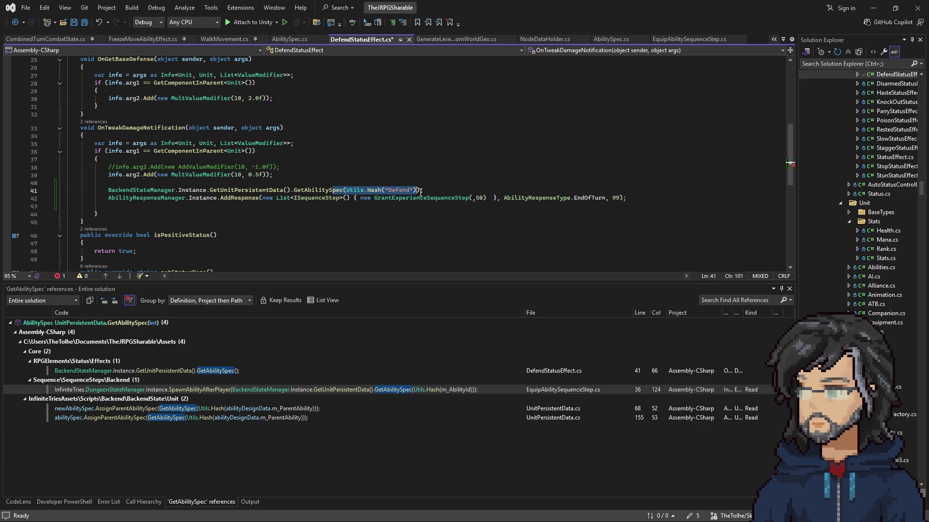
left_click(446, 190)
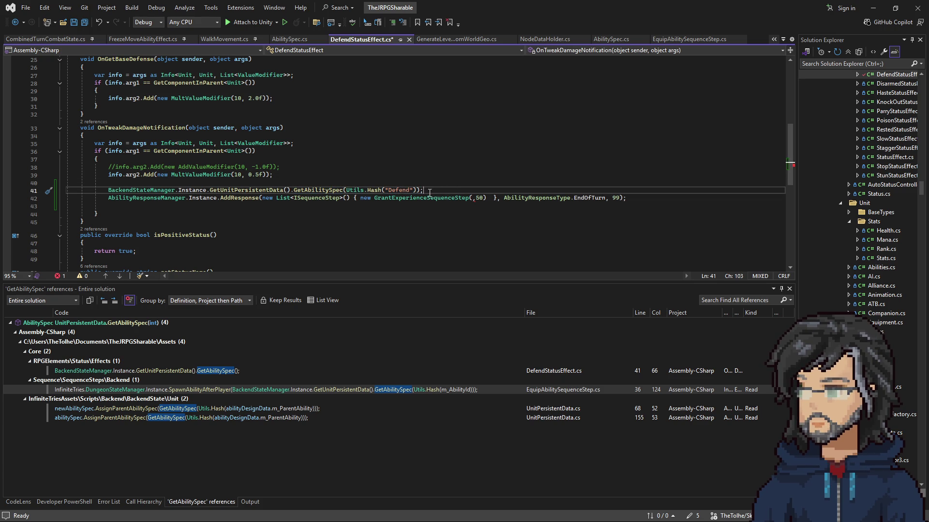
key("ctrl+s")
Move the GetAbilitySpec(Utils.Hash("Defend")) expression into GrantExperienceSequenceStep's first argument.
left_click_drag(428, 190, 426, 182)
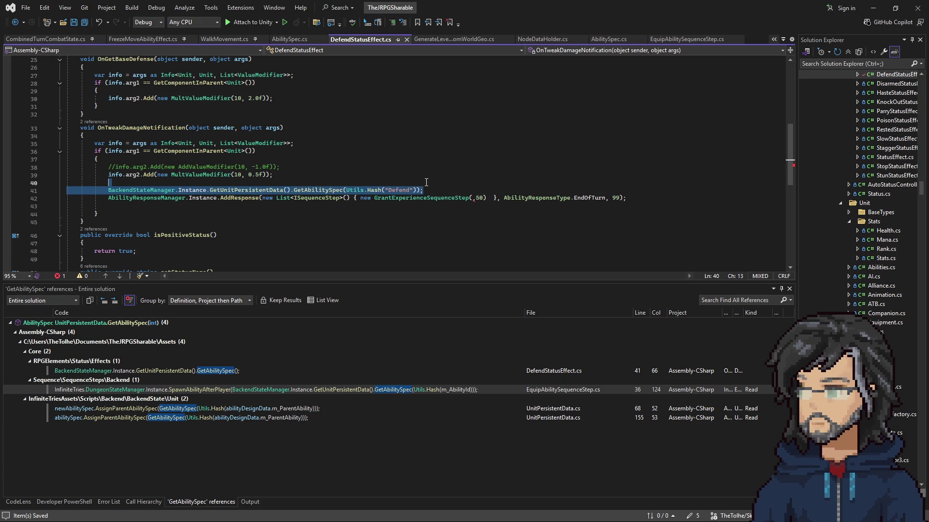
left_click(474, 196)
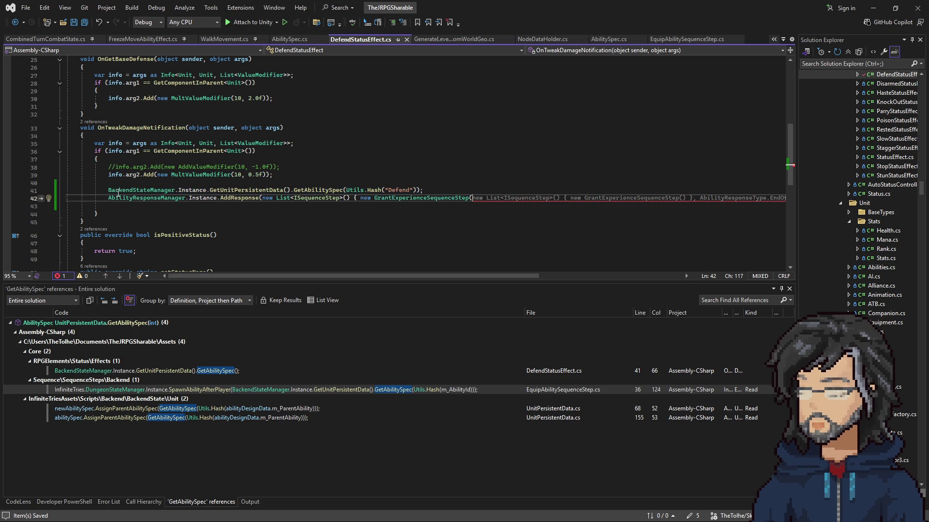
left_click_drag(108, 190, 419, 190)
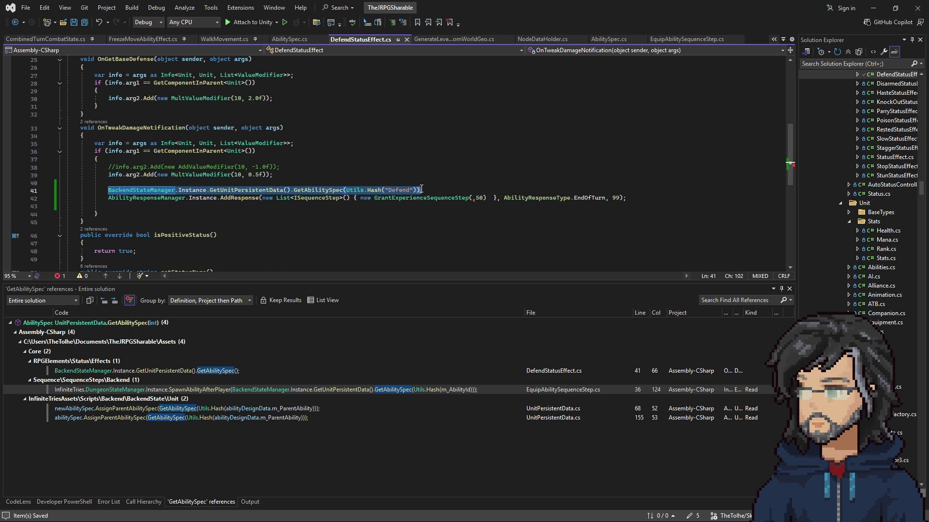
key("ctrl+x")
left_click(473, 198)
key("ctrl+v")
Remove leftover empty lines, put the step creation on its own lines, and save.
left_click(410, 193)
key("BackSpace")
key("BackSpace")
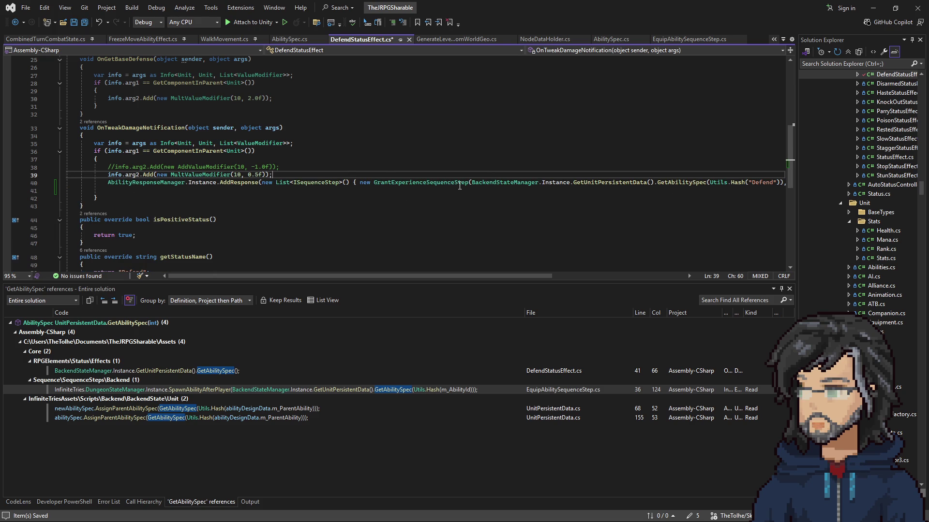
left_click(359, 182)
key("Return")
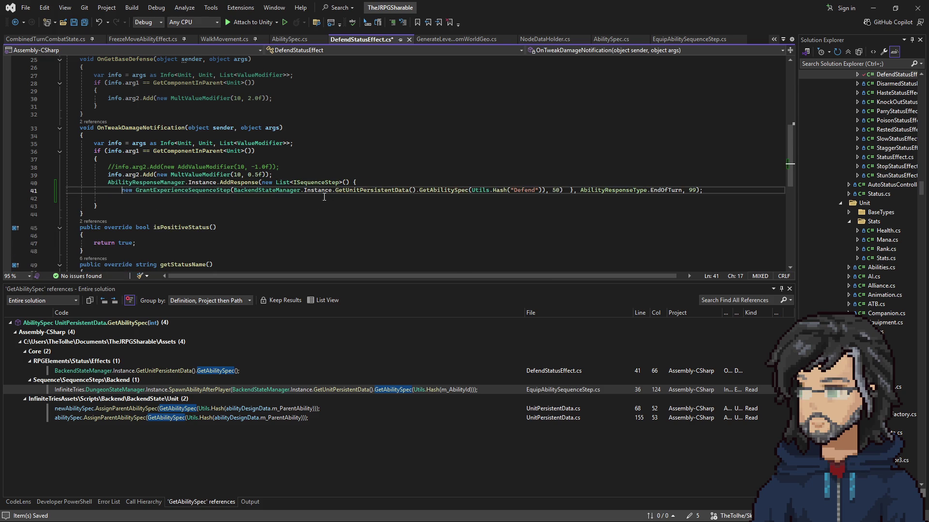
left_click(569, 190)
key("Return")
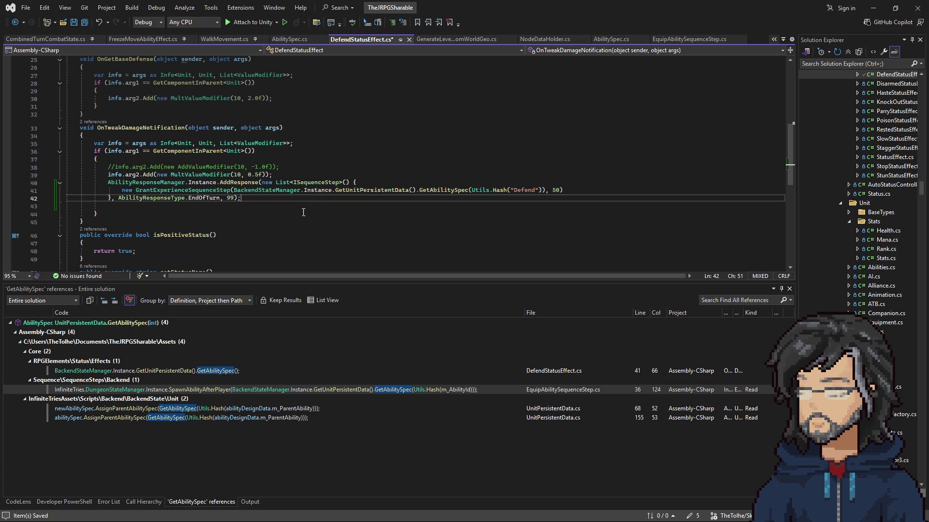
key("ctrl+s")
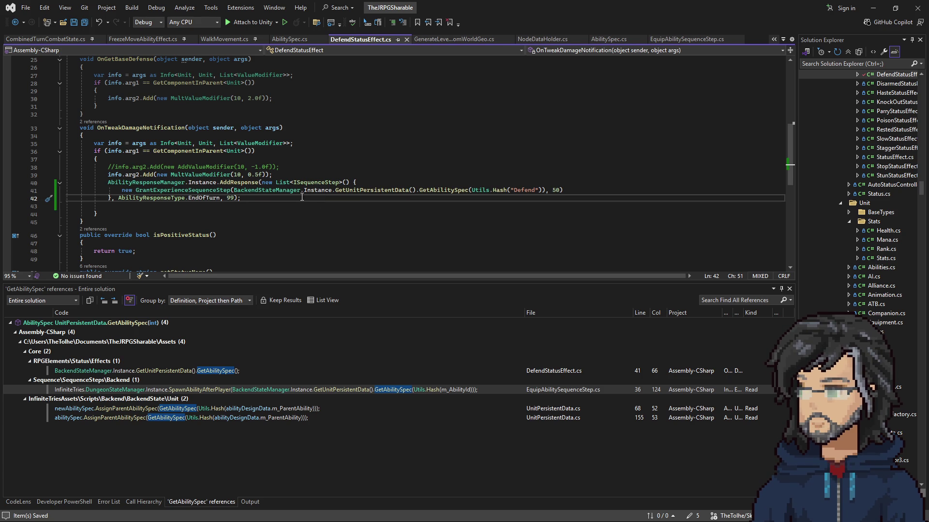
Glance at Unity, then put focus back into the DefendStatusEffect code.
left_click(869, 10)
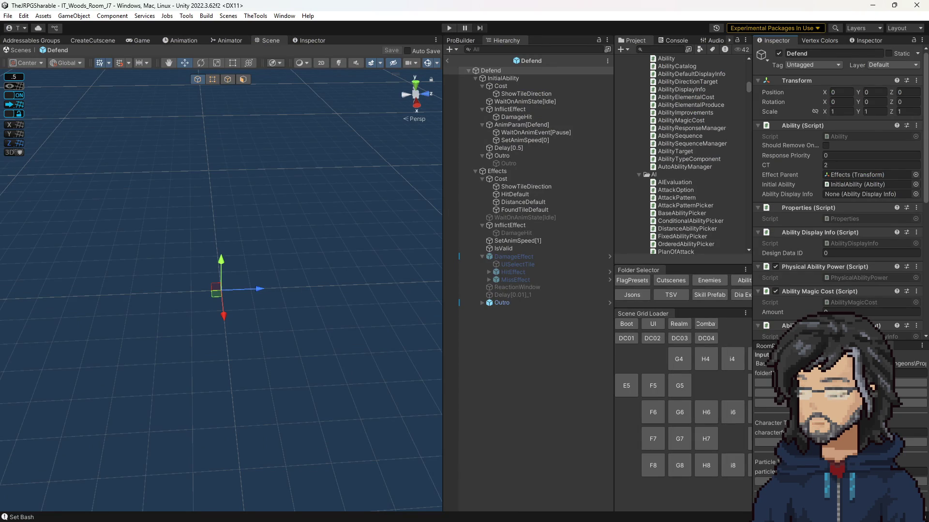
key("alt+Tab")
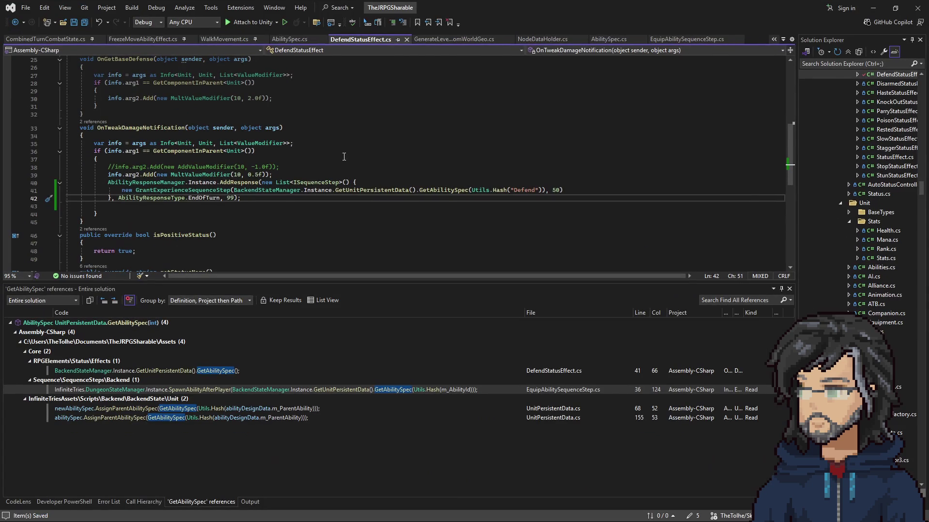
left_click(576, 138)
Open the ParryStatusEffect script with Code Search and read through it.
key("ctrl+t")
type("parrystat")
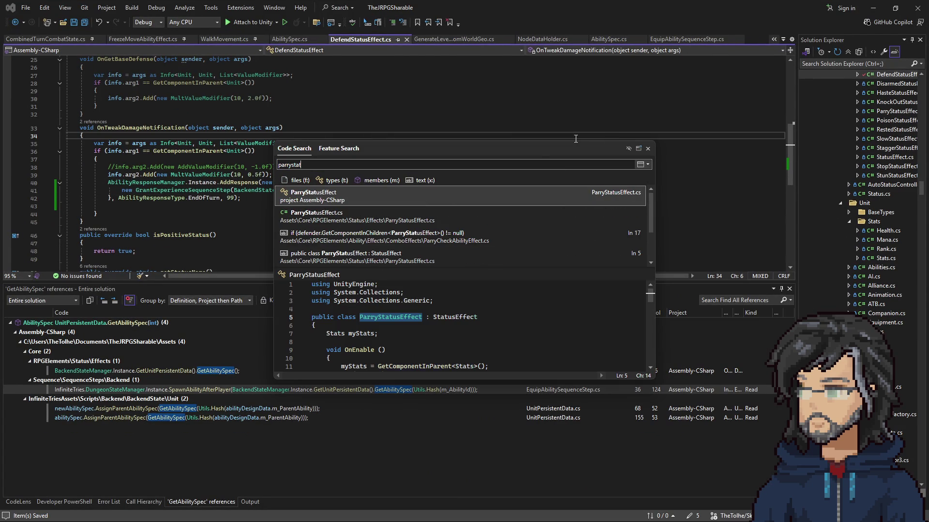
left_click(416, 188)
scroll(416, 188, "down", 7)
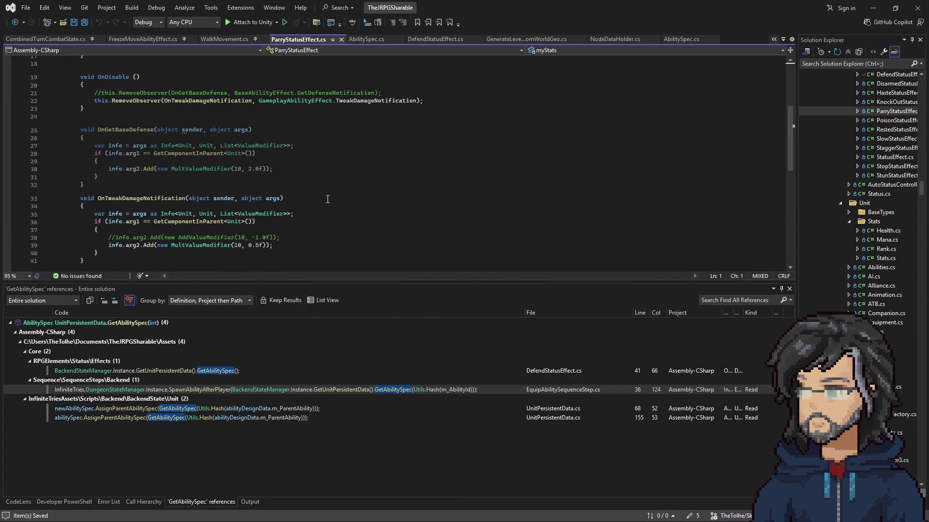
scroll(317, 196, "down", 1)
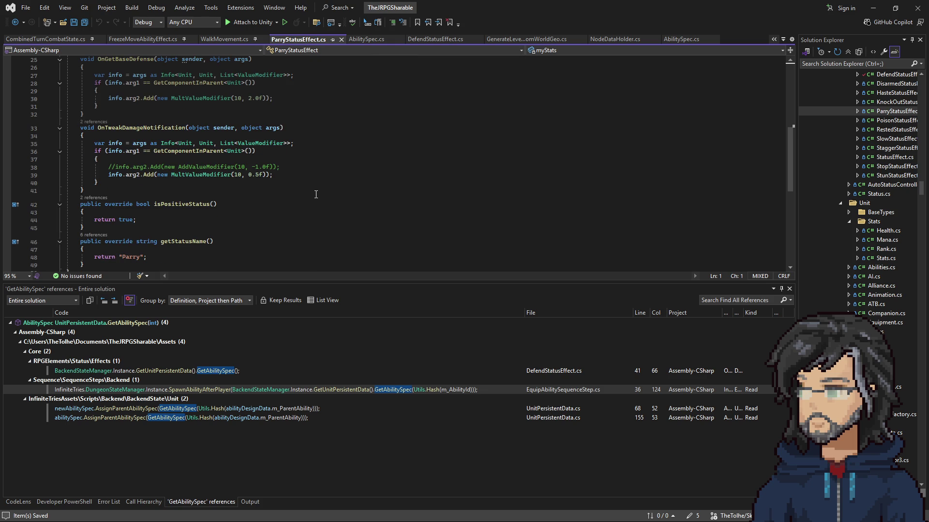
scroll(291, 181, "up", 5)
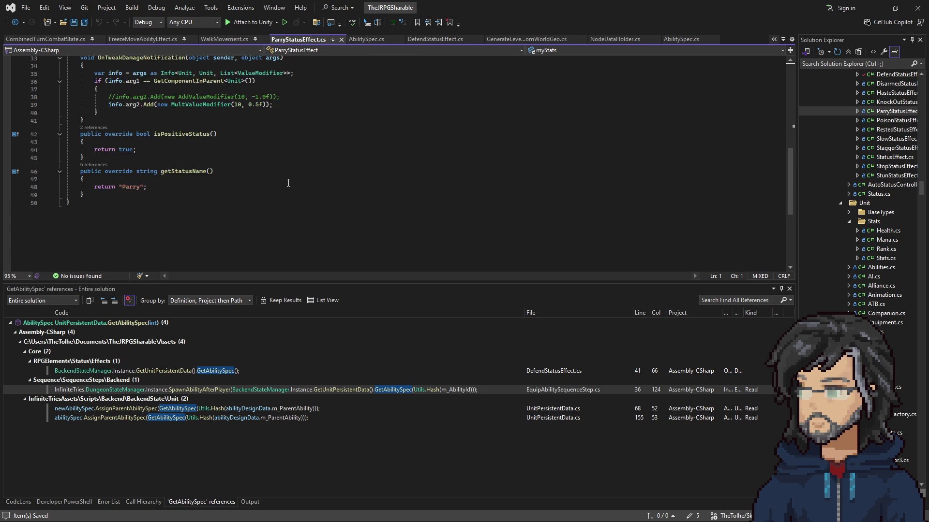
scroll(303, 193, "down", 1)
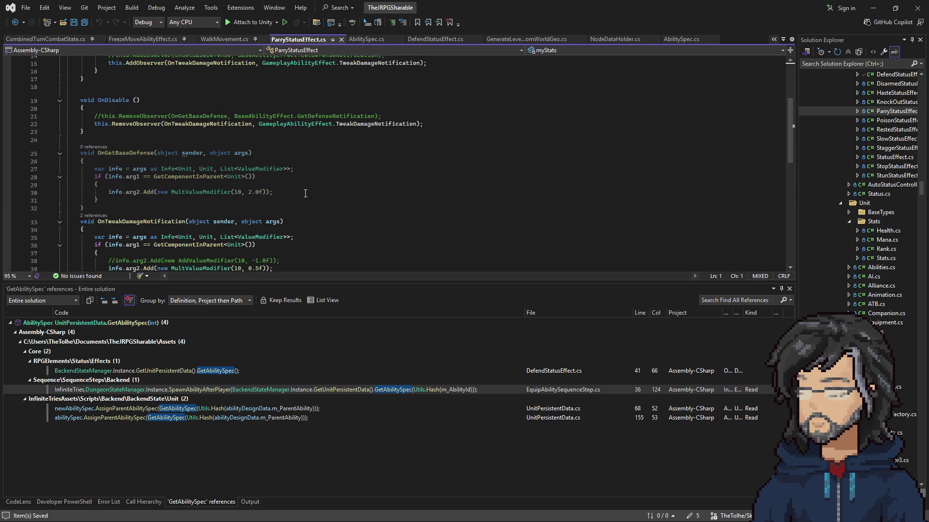
scroll(304, 196, "down", 2)
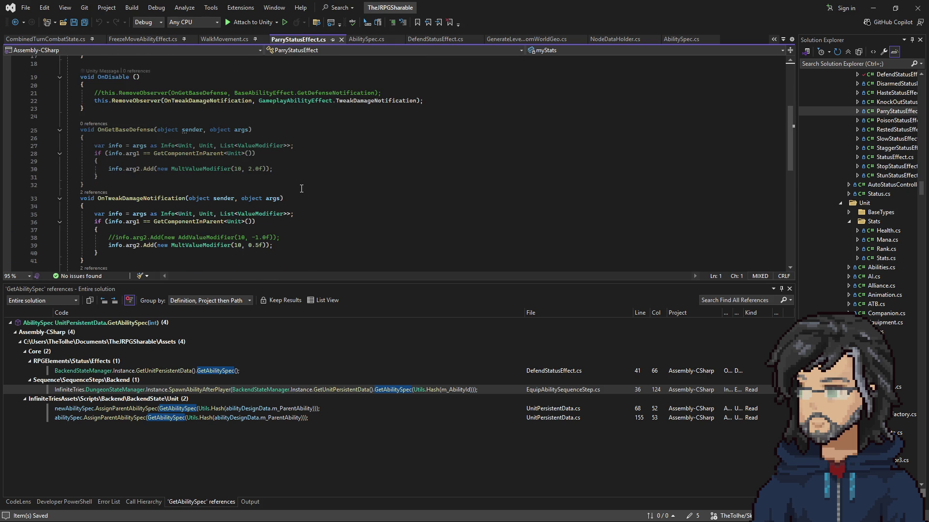
scroll(302, 189, "down", 1)
scroll(266, 221, "up", 6)
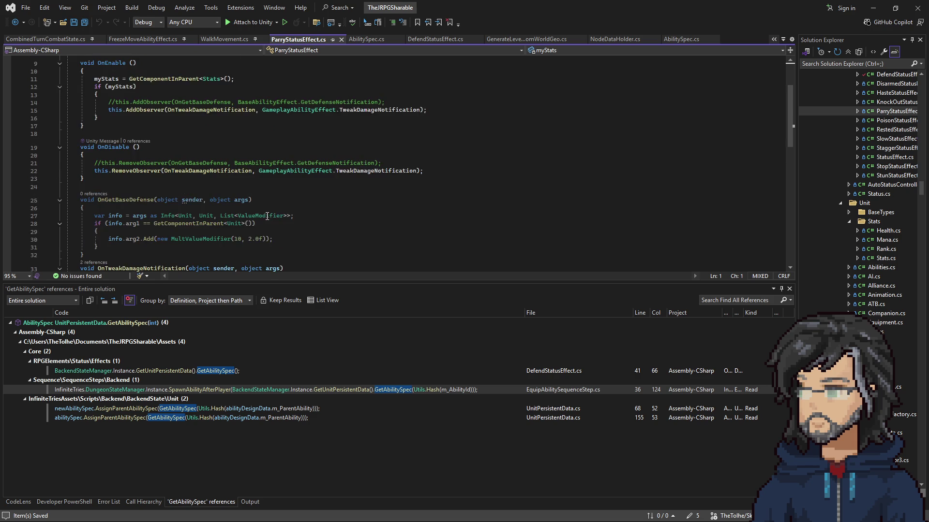
Follow ParryStatusEffect's references to ParryCheckAbilityEffect.cs, then return to Unity.
left_click(157, 95)
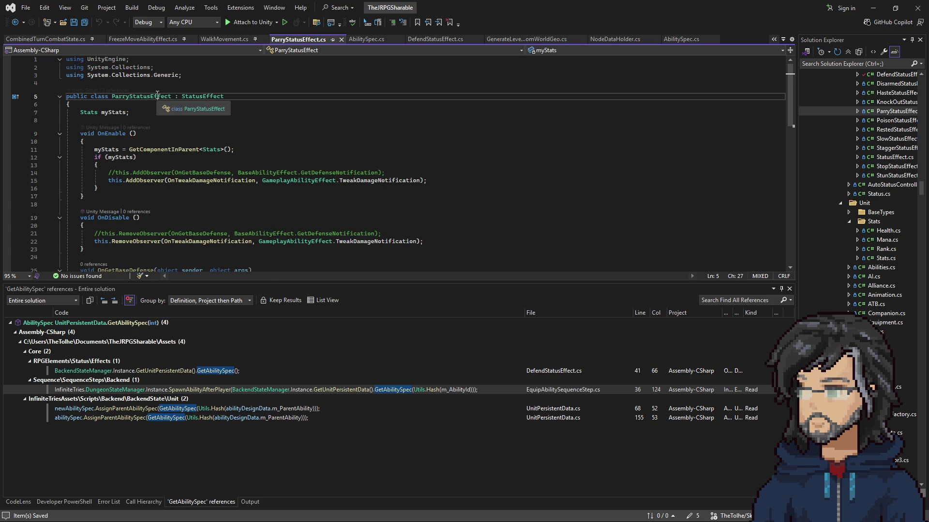
left_click(117, 91)
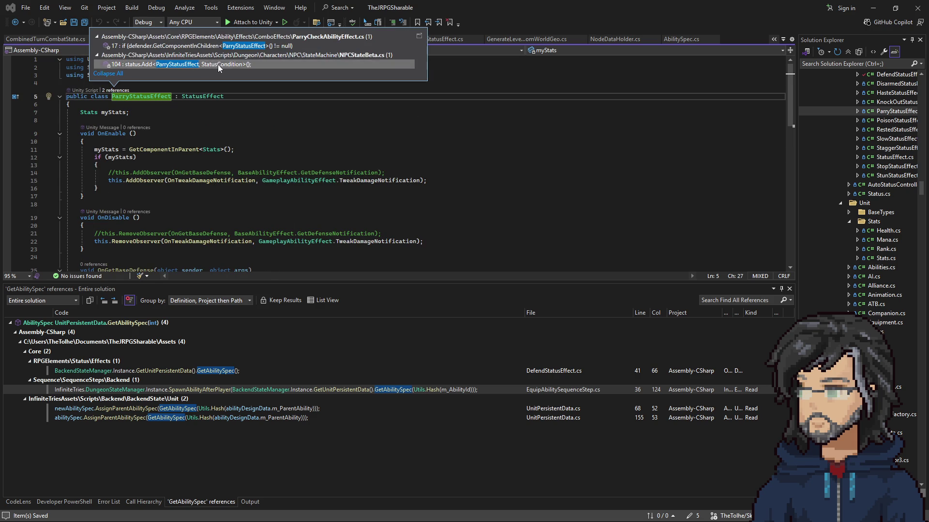
double_click(233, 52)
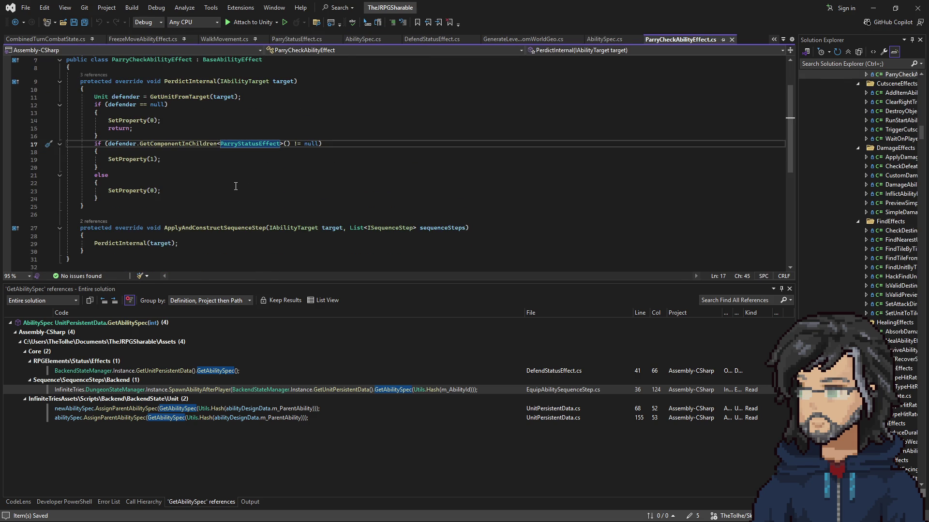
scroll(179, 186, "up", 2)
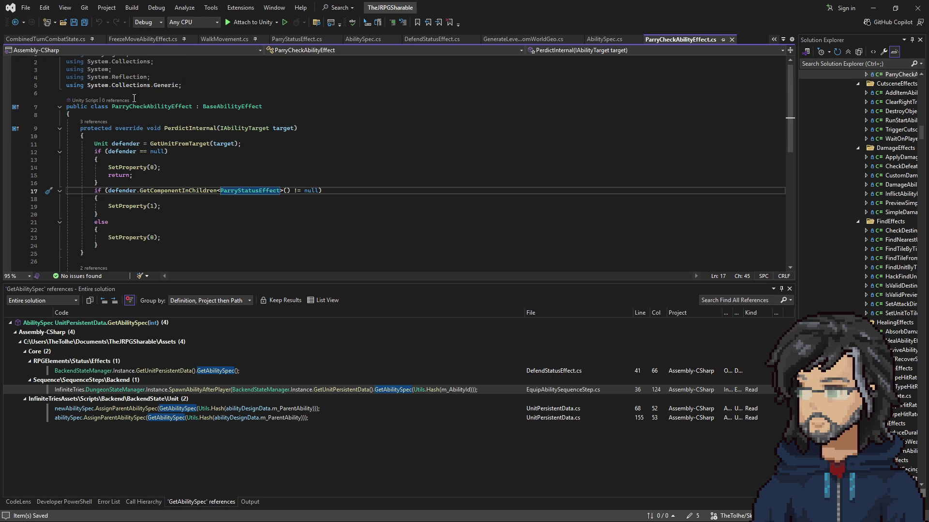
left_click(873, 8)
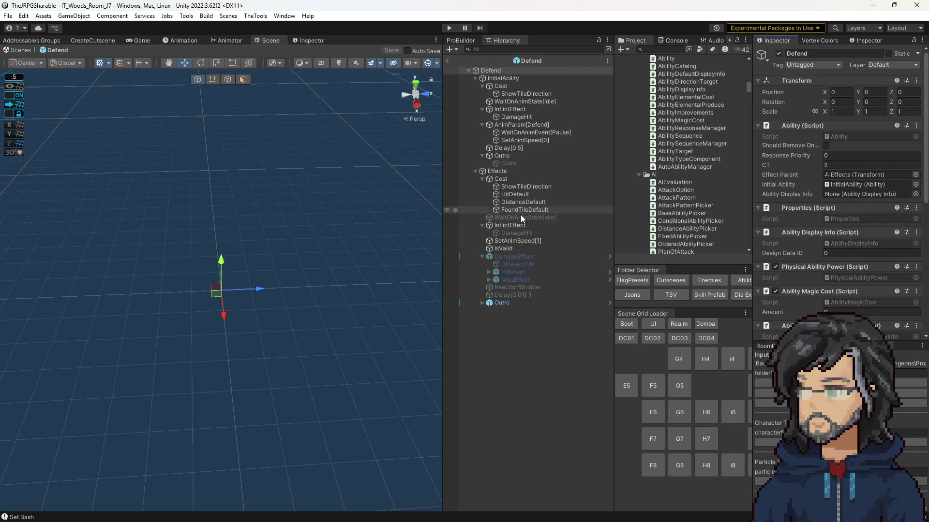
Check the Defend ability's InflictEffect step and the status name it inflicts.
left_click(512, 226)
left_click(842, 196)
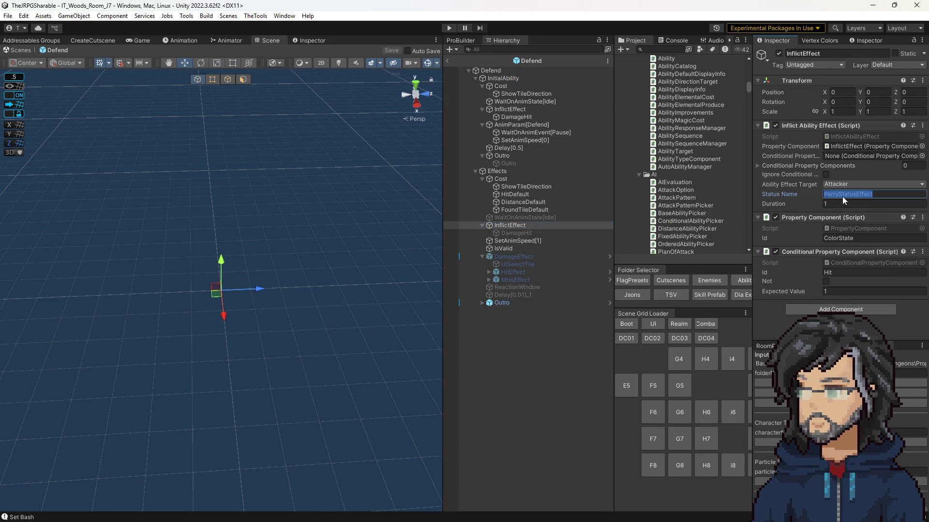
left_click(526, 59)
scroll(672, 153, "down", 15)
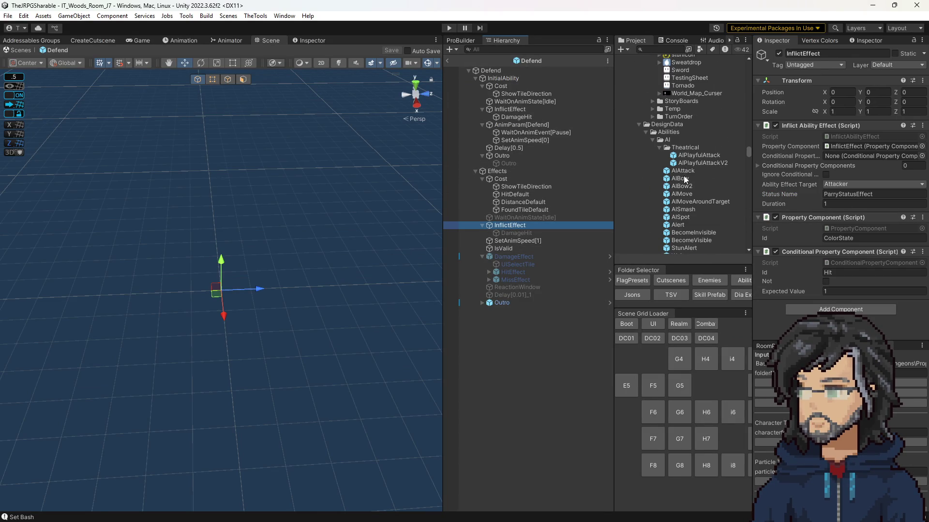
Open the AIAttack ability and inspect its ApplyStagger, ParryCheck, DamageEffect, DamageHit and DamageMiss steps.
double_click(683, 170)
scroll(516, 274, "down", 2)
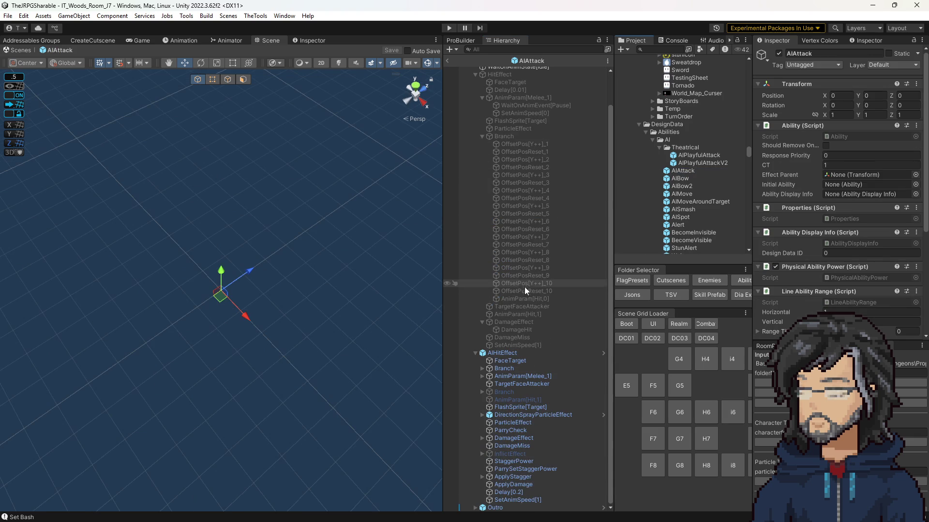
left_click(519, 476)
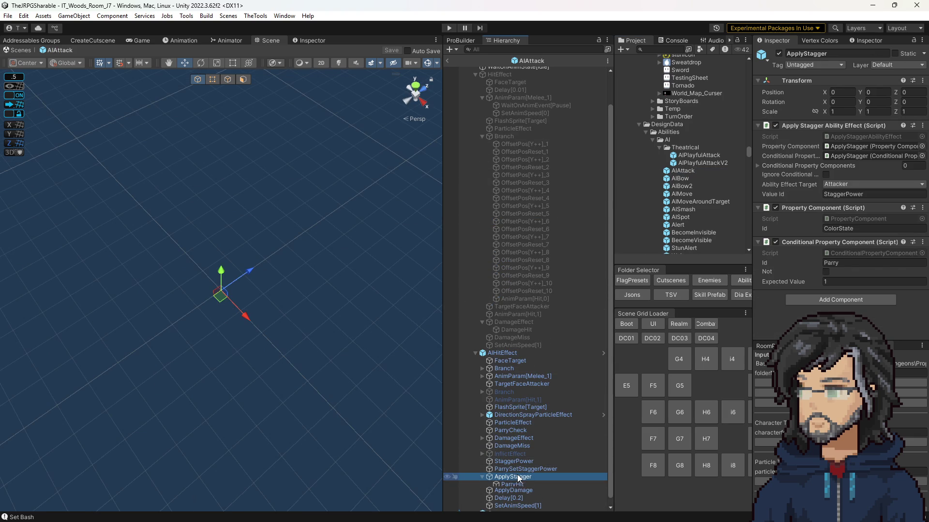
key("Right")
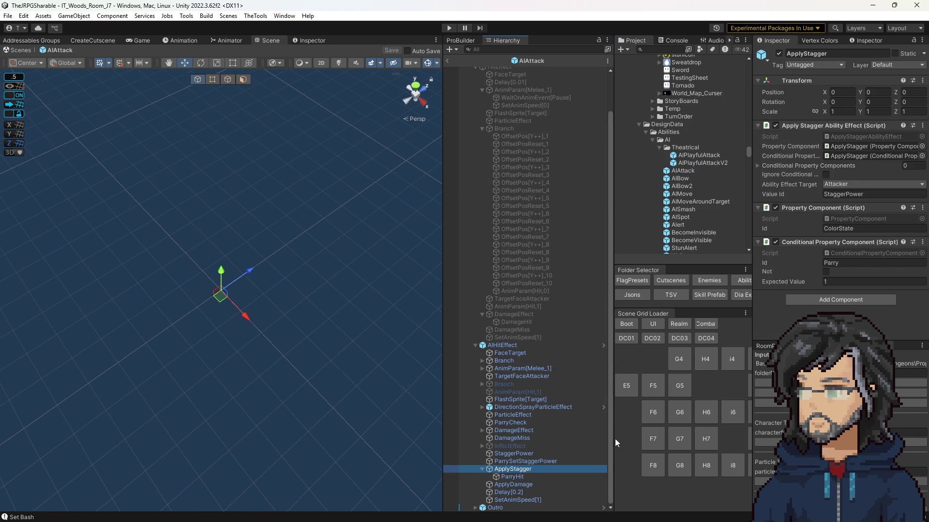
key("Down")
key("Up")
key("Up")
key("Up")
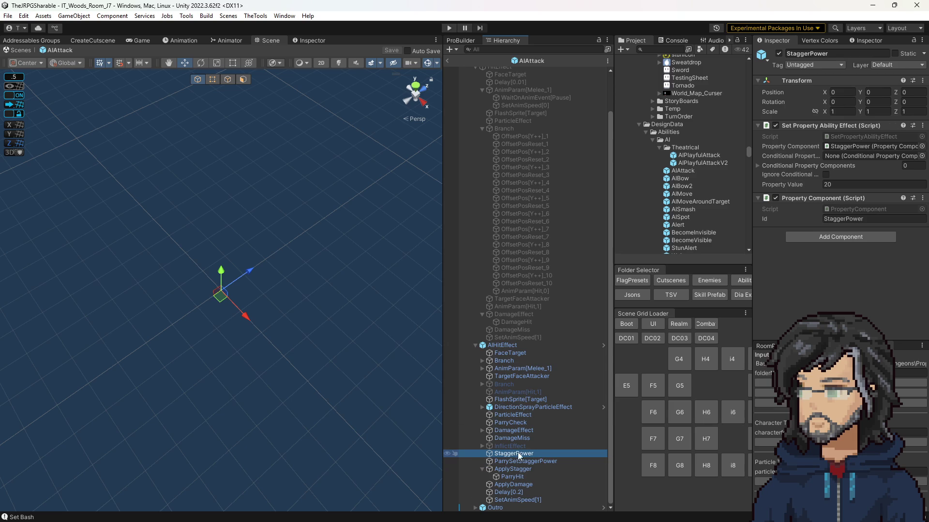
left_click(534, 423)
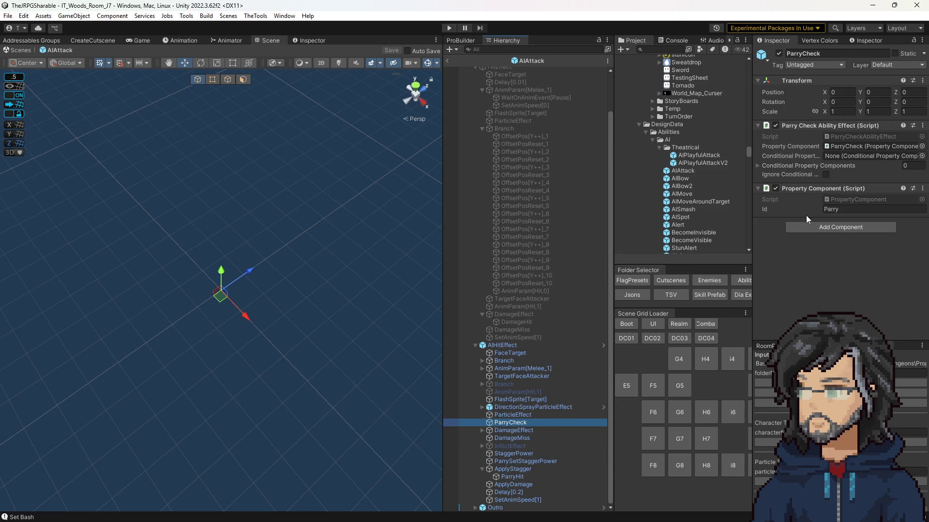
left_click(549, 431)
key("Right")
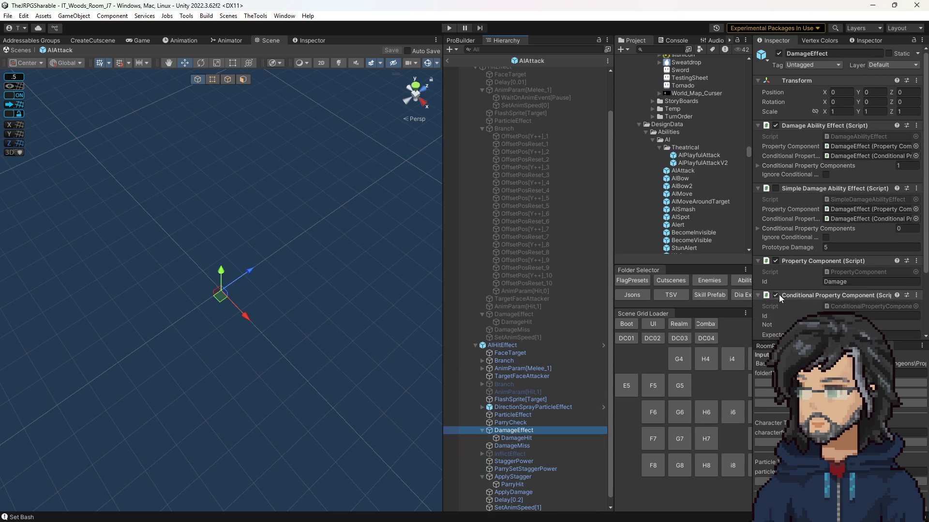
left_click(537, 438)
left_click(537, 454)
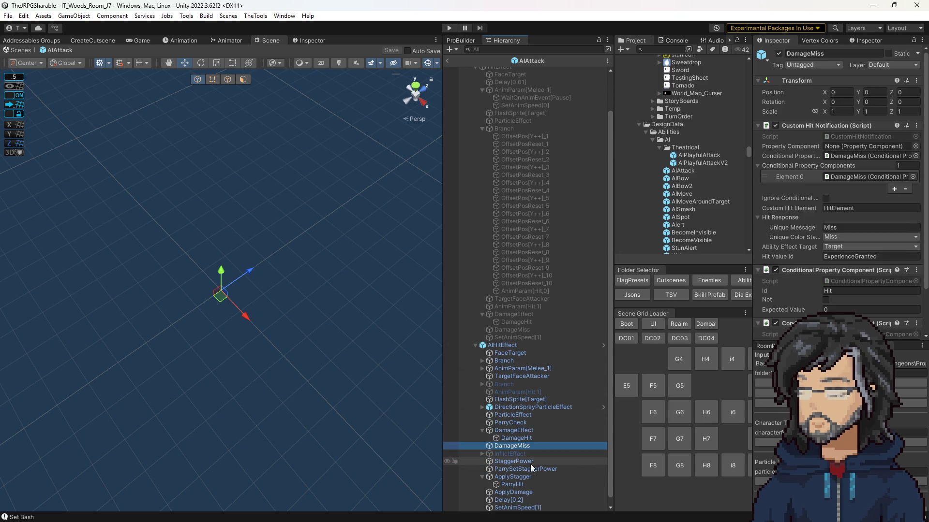
Step through StaggerPower, ParrySetStaggerPower and ApplyStagger, then open ApplyStagger's effect script.
key("Down")
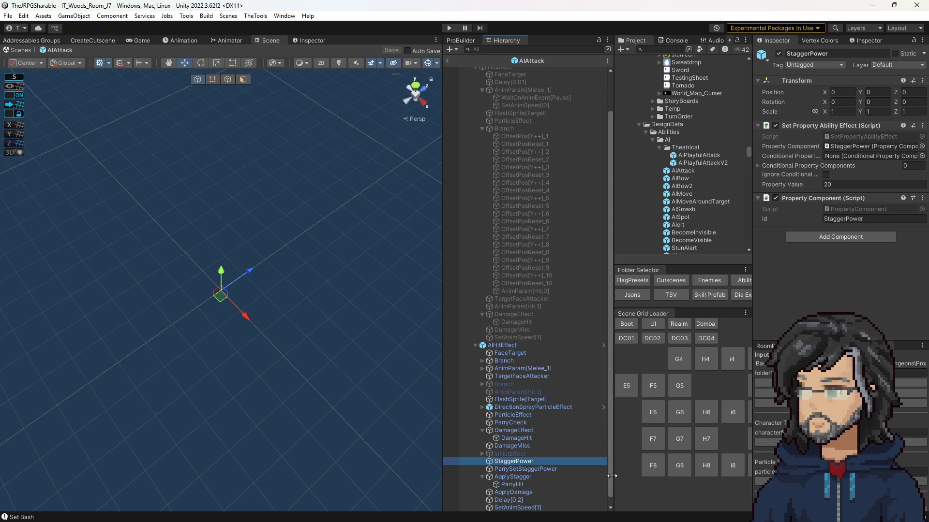
scroll(568, 469, "down", 1)
left_click(568, 462)
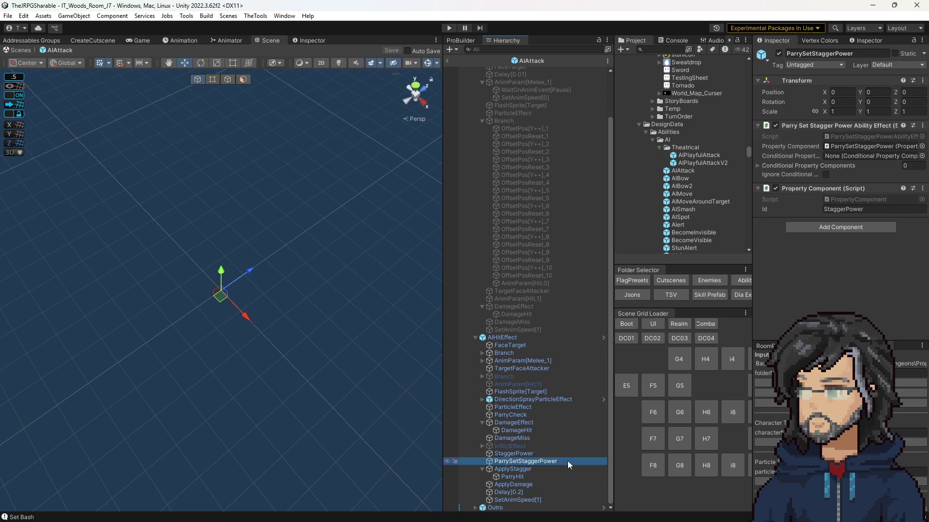
key("Down")
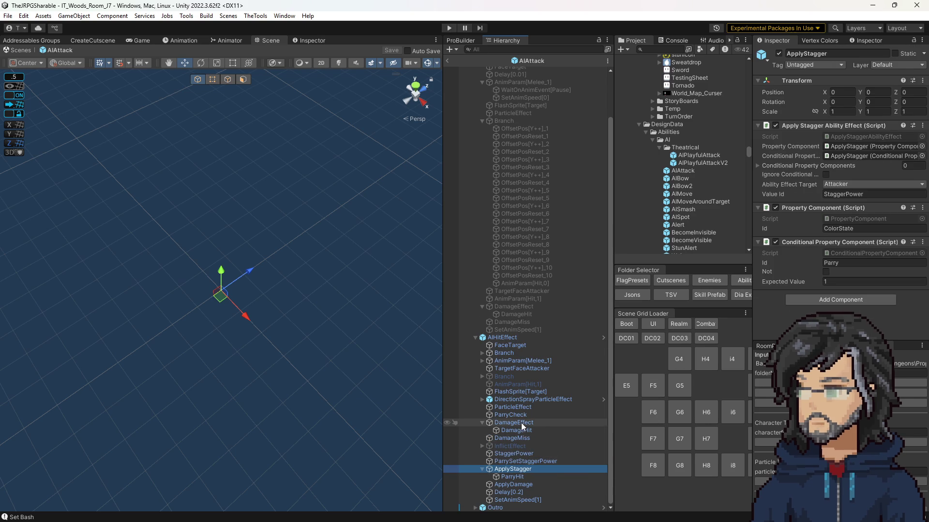
left_click(527, 461)
key("Up")
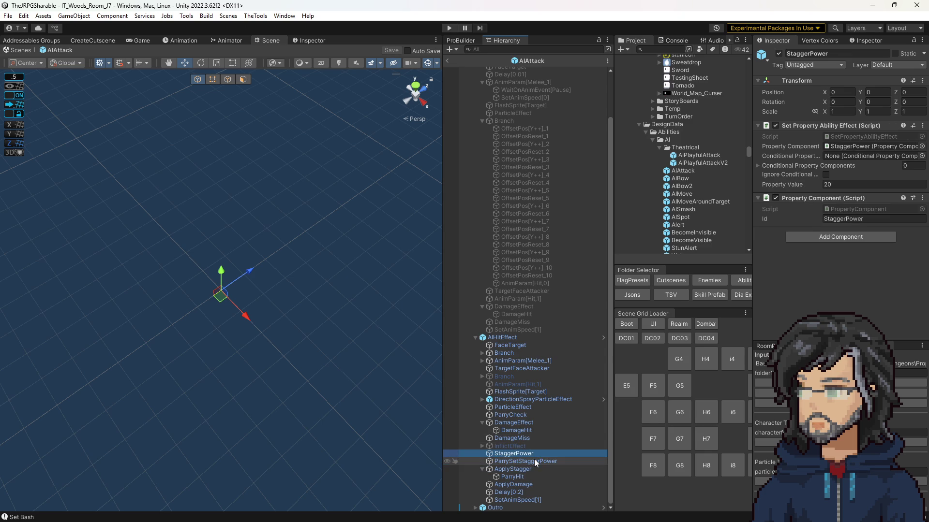
key("Down")
key("Down")
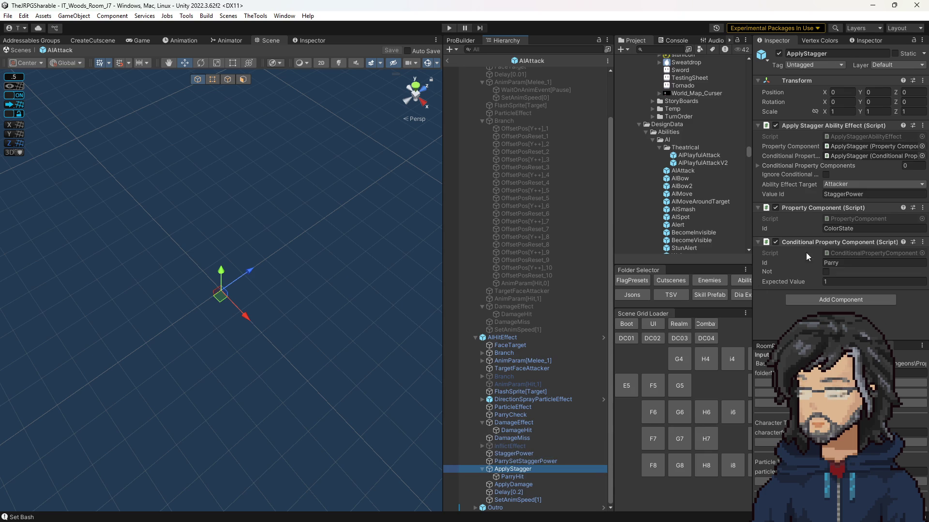
double_click(850, 136)
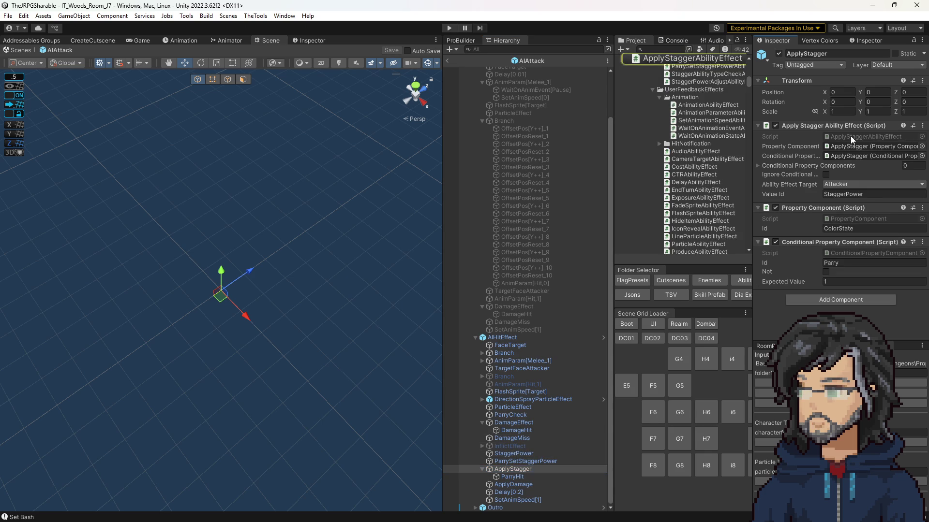
Expand the Public region of ApplyStaggerAbilityEffect.cs, skim PredictInternal, then return to Unity.
left_click(60, 152)
scroll(210, 175, "down", 7)
scroll(211, 175, "up", 1)
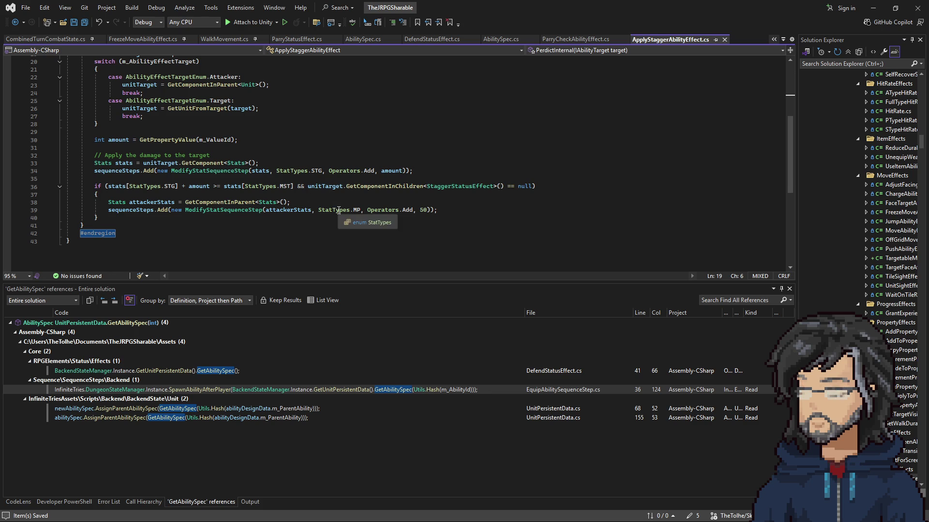
left_click(865, 5)
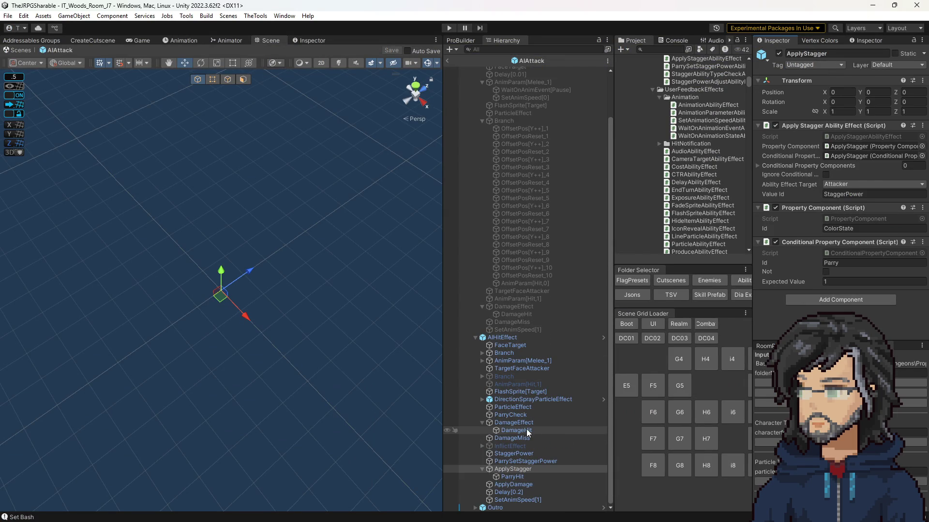
Review AIHitEffect's DamageHit, DamageEffect and DamageMiss steps.
left_click(527, 431)
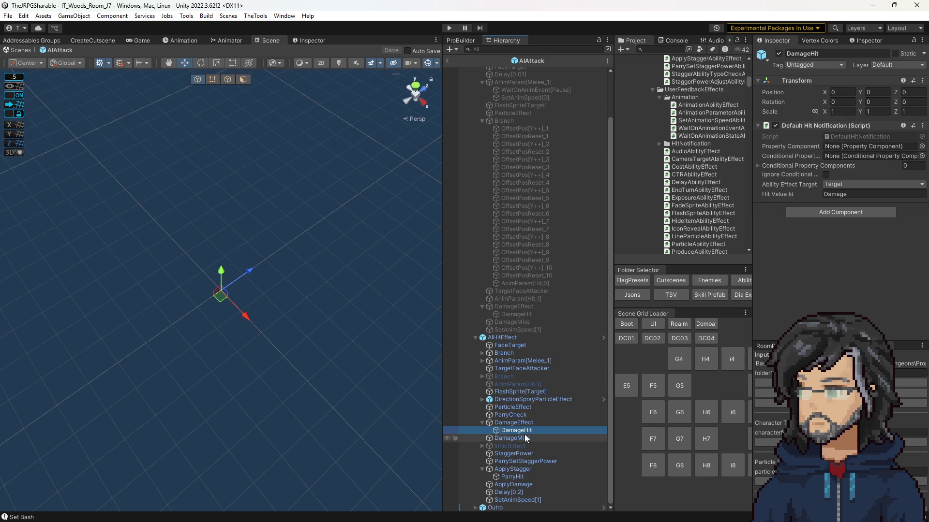
left_click(530, 424)
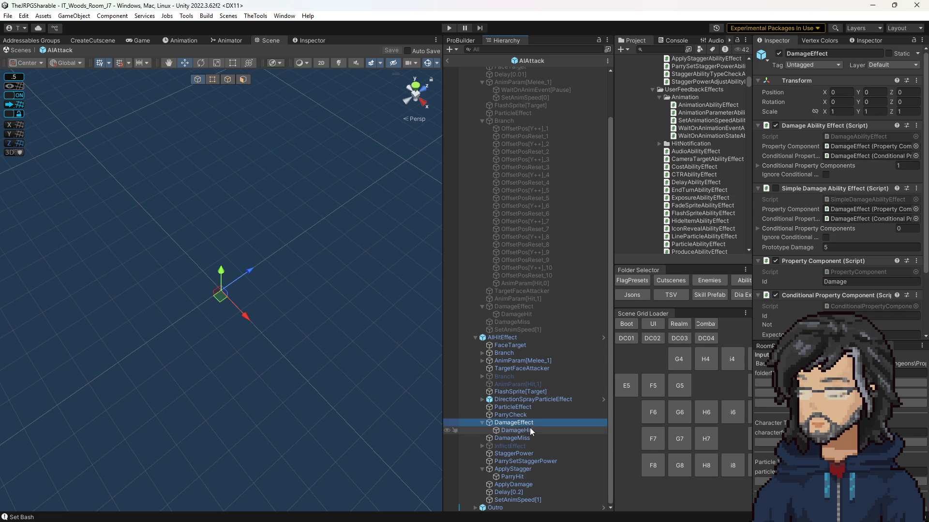
left_click(516, 438)
scroll(824, 291, "down", 1)
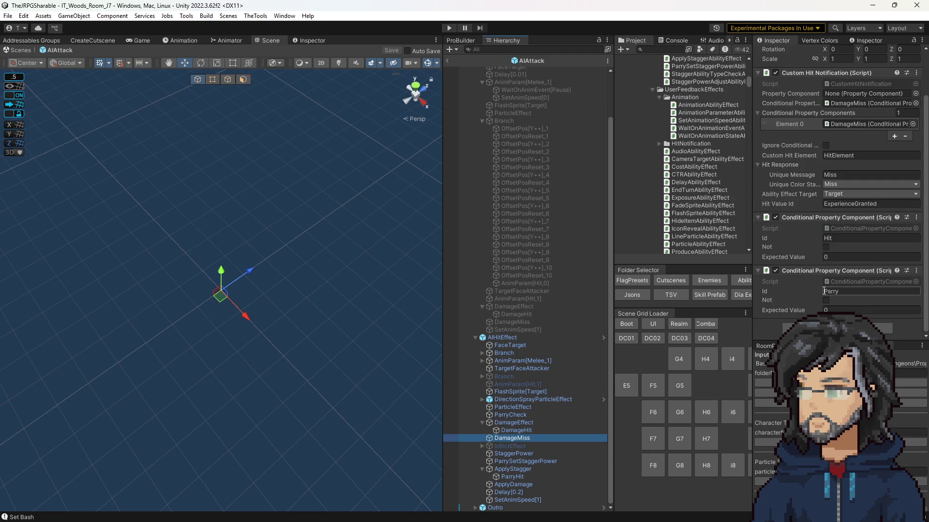
scroll(823, 290, "up", 1)
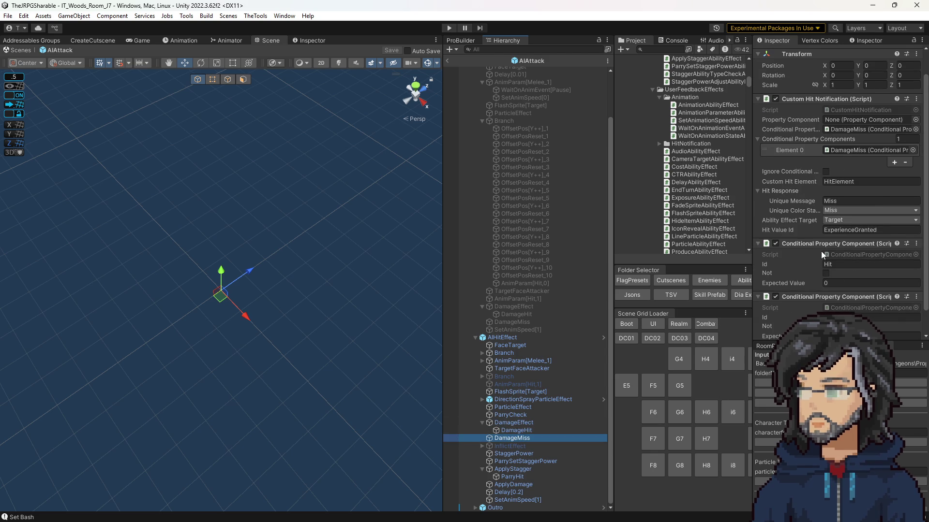
scroll(823, 255, "down", 1)
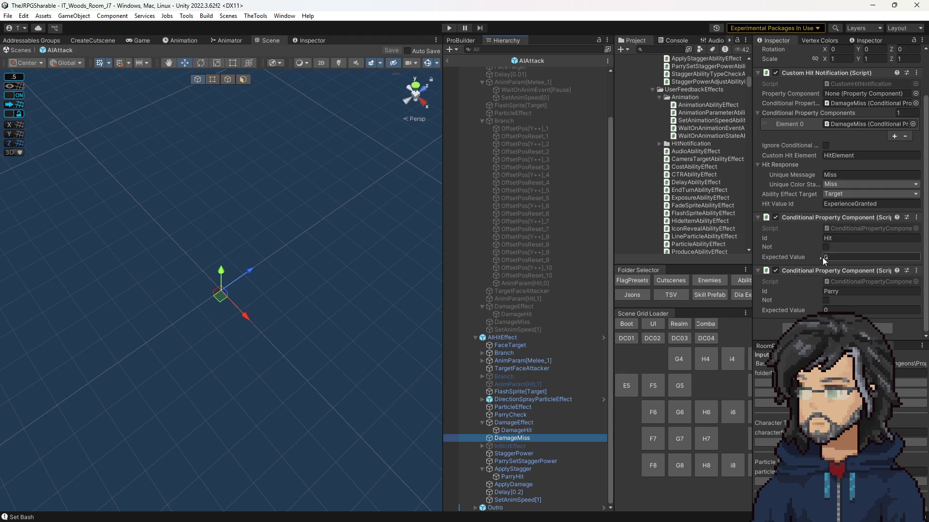
left_click(512, 423)
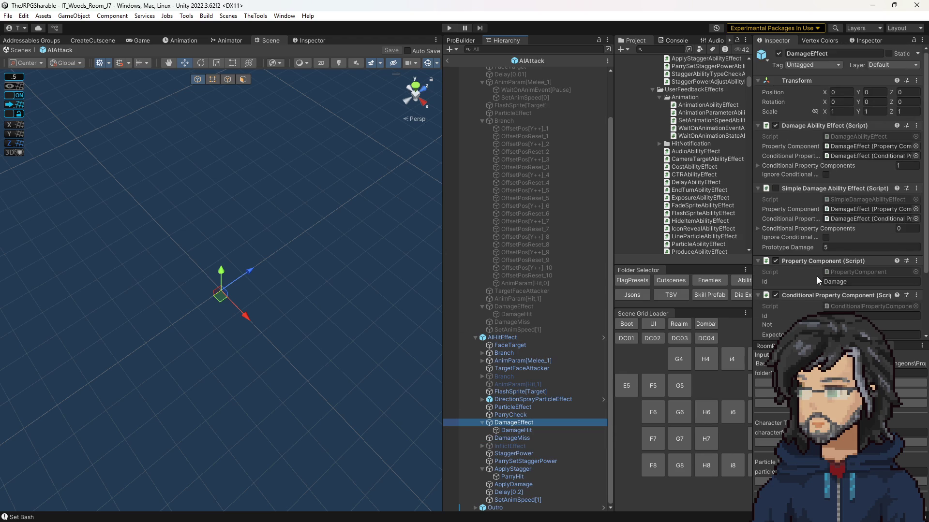
Check ParryCheck and StaggerPower, then open ParryHit's CustomHitNotification script.
left_click(541, 415)
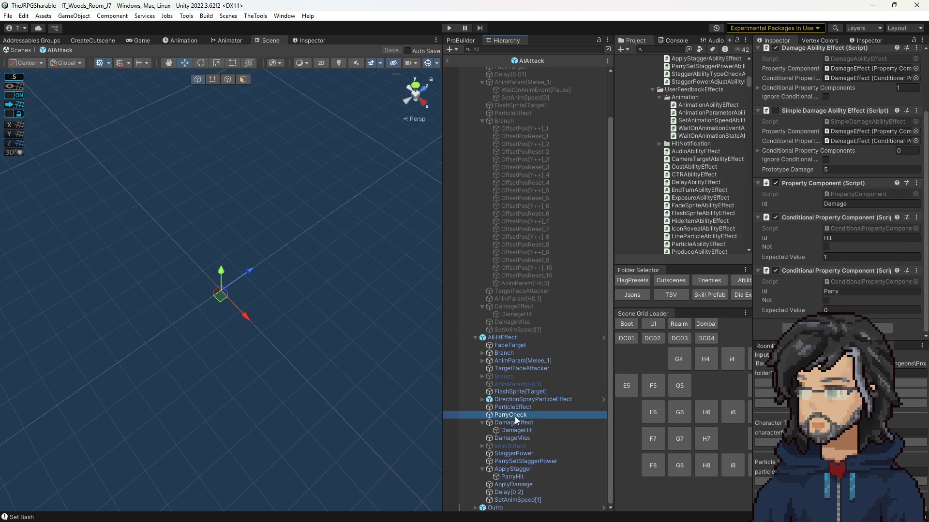
left_click(518, 453)
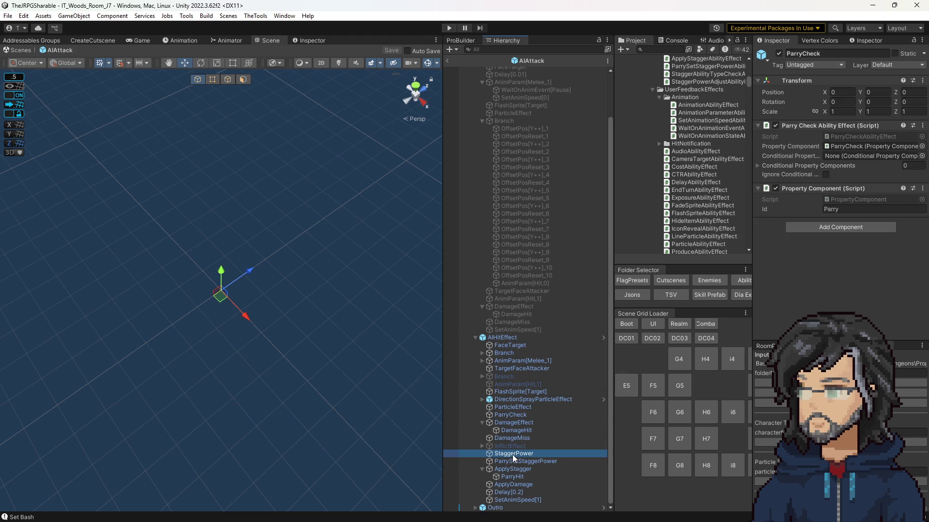
key("Down")
key("Down")
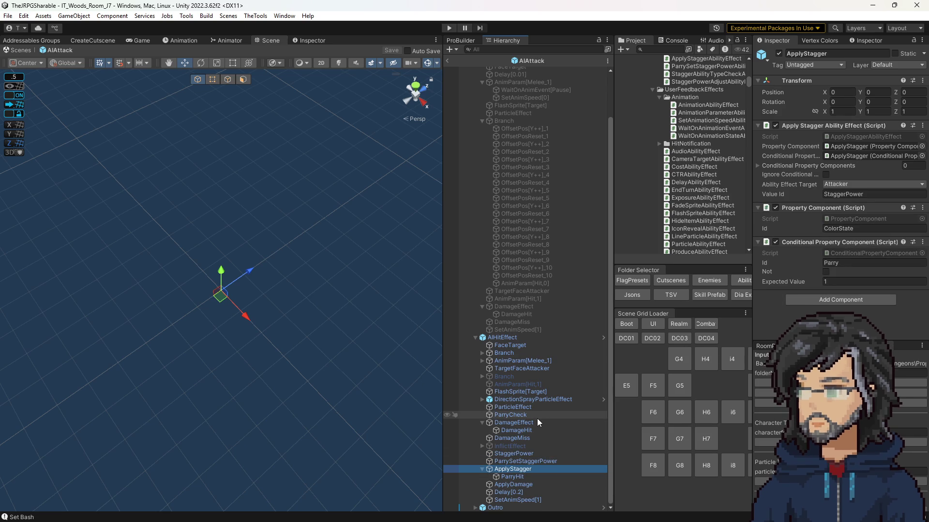
key("Down")
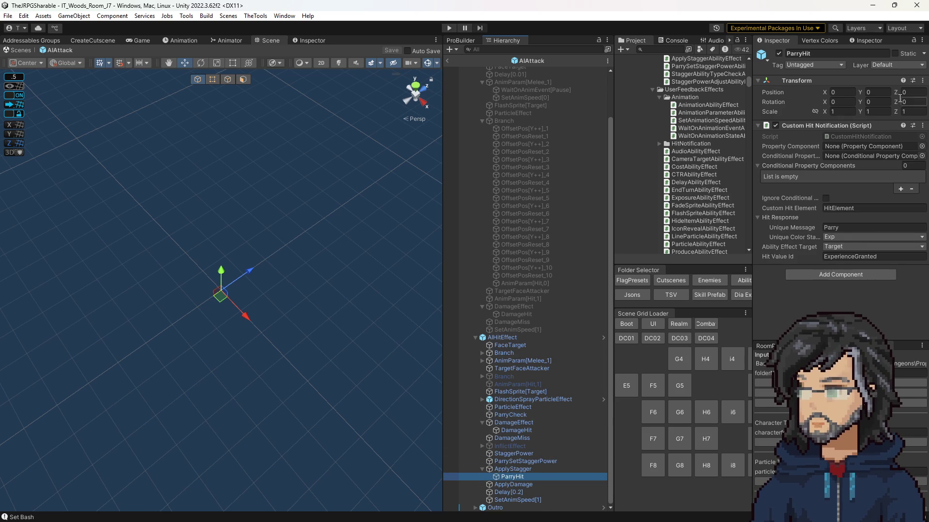
double_click(852, 139)
Skim the CustomHitNotification.cs code and return to Unity.
scroll(223, 163, "down", 7)
scroll(224, 163, "up", 8)
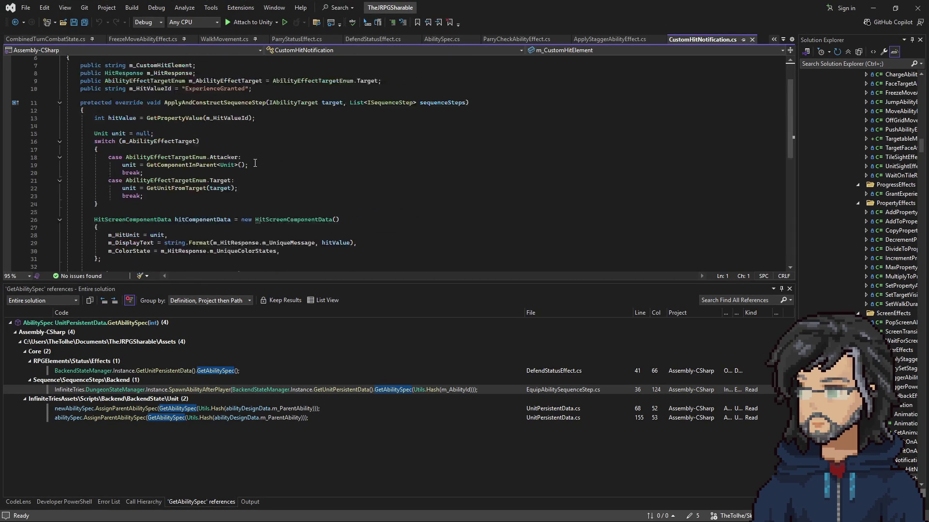
scroll(205, 157, "down", 3)
scroll(205, 156, "up", 3)
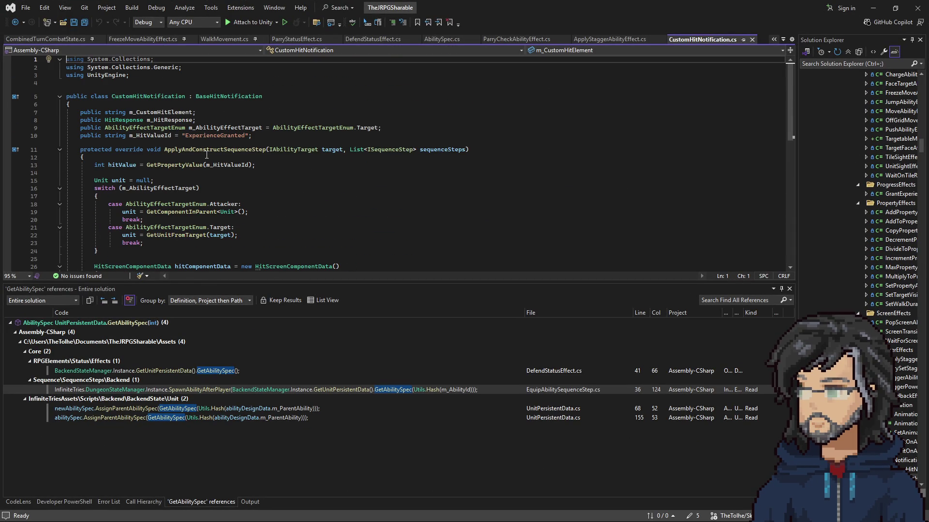
left_click(873, 8)
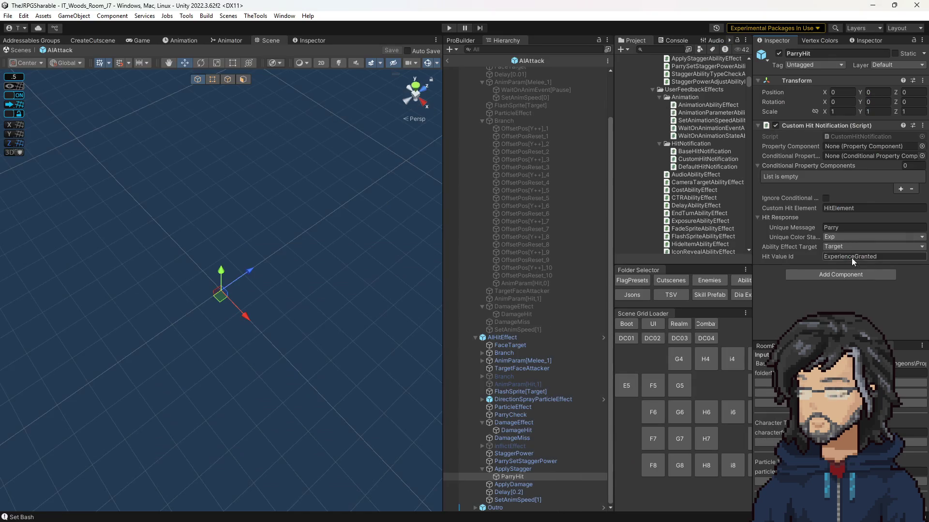
Check ParryHit's Parry message and locate the CustomHitNotification script in the project.
left_click(838, 229)
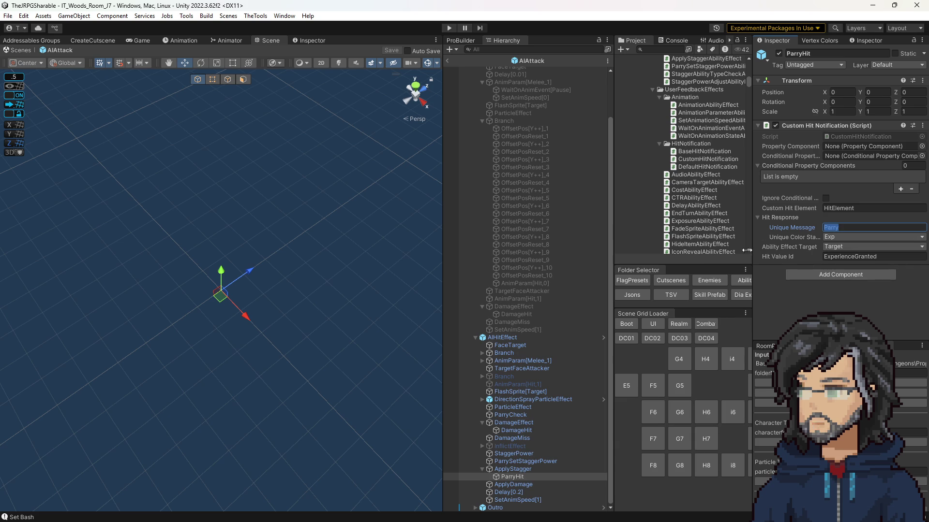
left_click(516, 468)
left_click(512, 475)
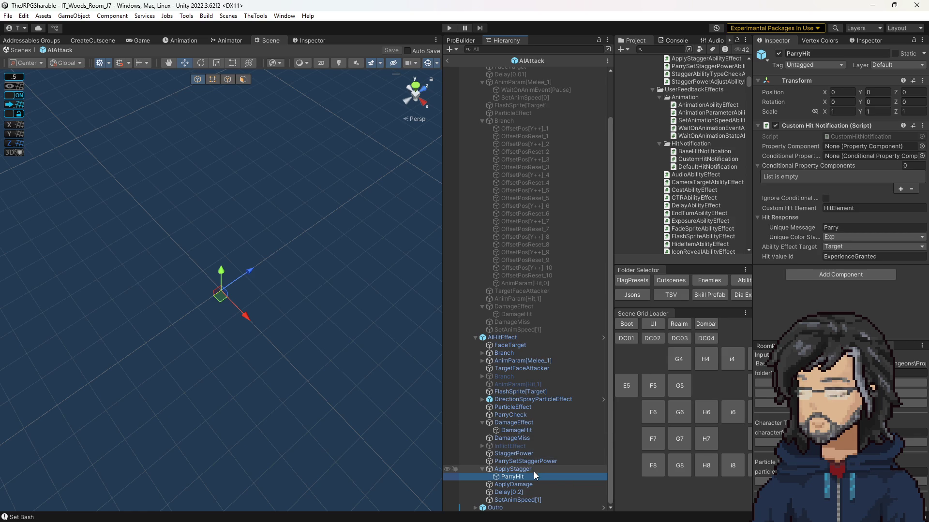
left_click(841, 135)
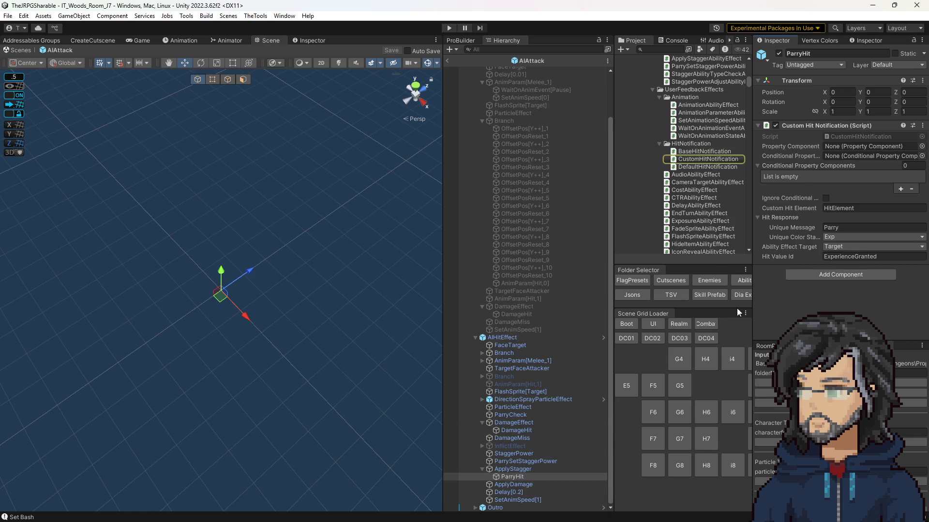
Select the ParryCheck step and open its ParryCheckAbilityEffect script in Visual Studio.
left_click(529, 468)
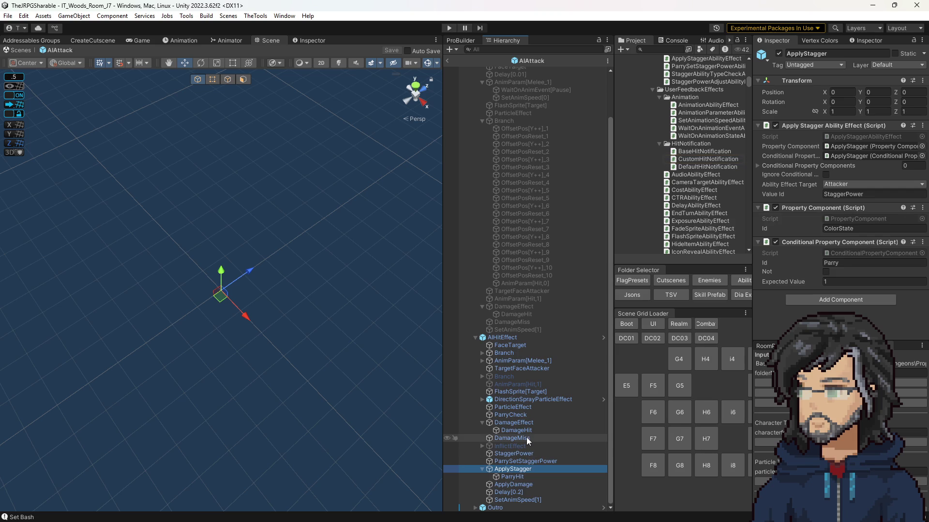
left_click(524, 417)
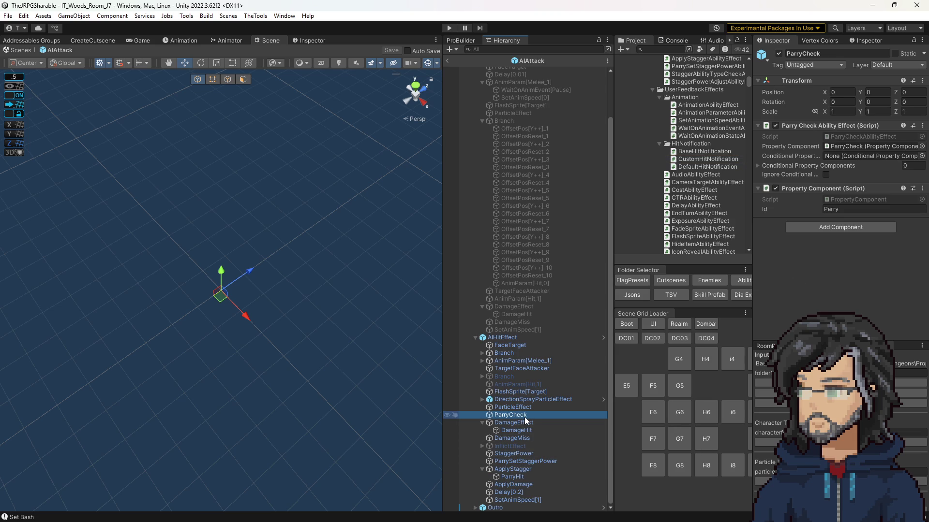
left_click(843, 135)
left_click(844, 134)
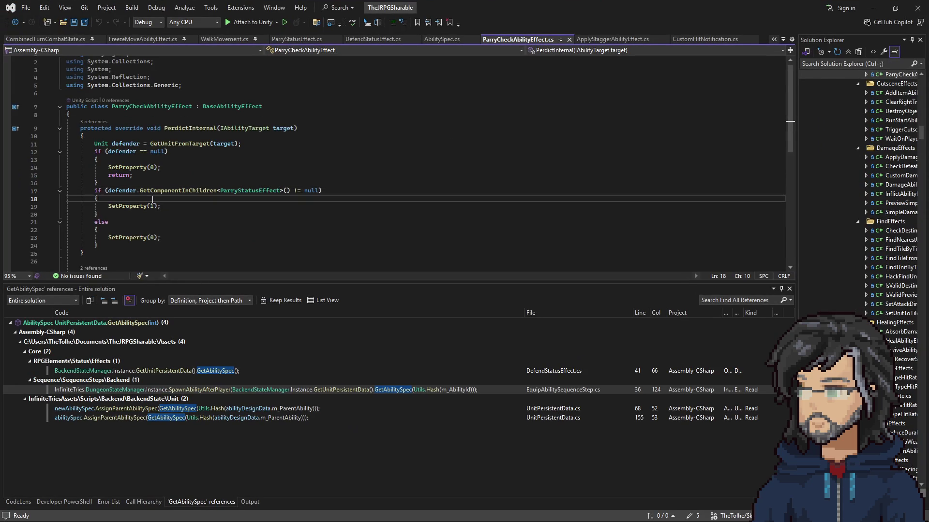
Add a placeholder comment line inside ParryCheckAbilityEffect's parry-found branch.
scroll(217, 203, "down", 3)
key("Return")
key("Return")
key("Up")
type("//")
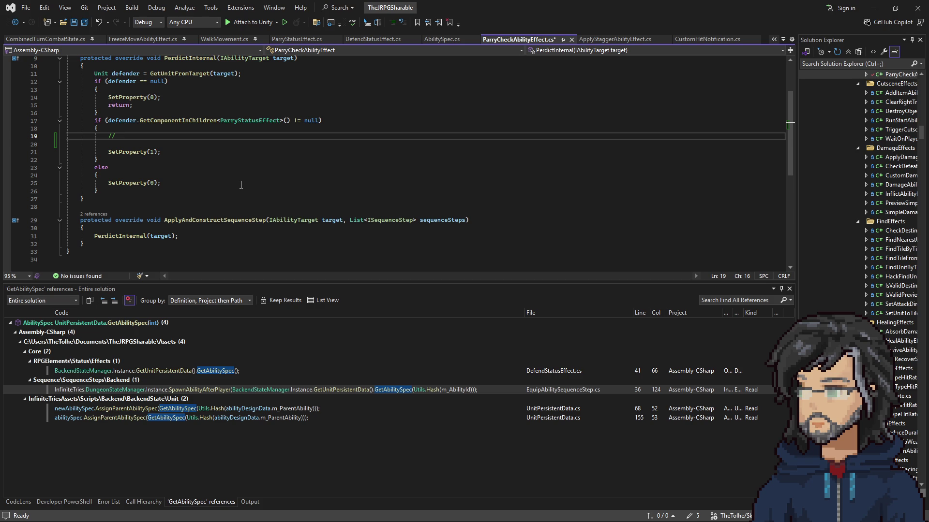
Copy DefendStatusEffect's experience-granting lines into the parry branch.
left_click(371, 39)
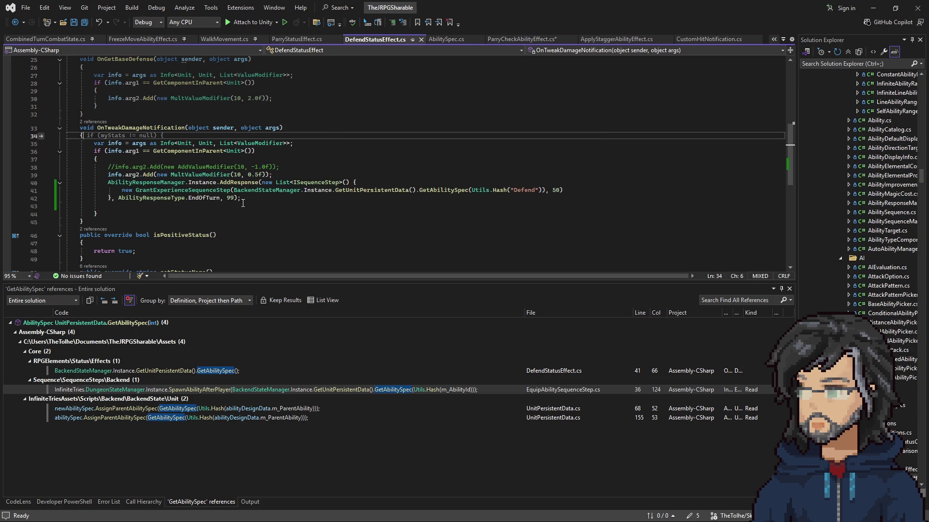
mouse_move(250, 200)
left_mouse_down()
mouse_move(145, 179)
mouse_move(281, 167)
left_mouse_up()
key("ctrl+c")
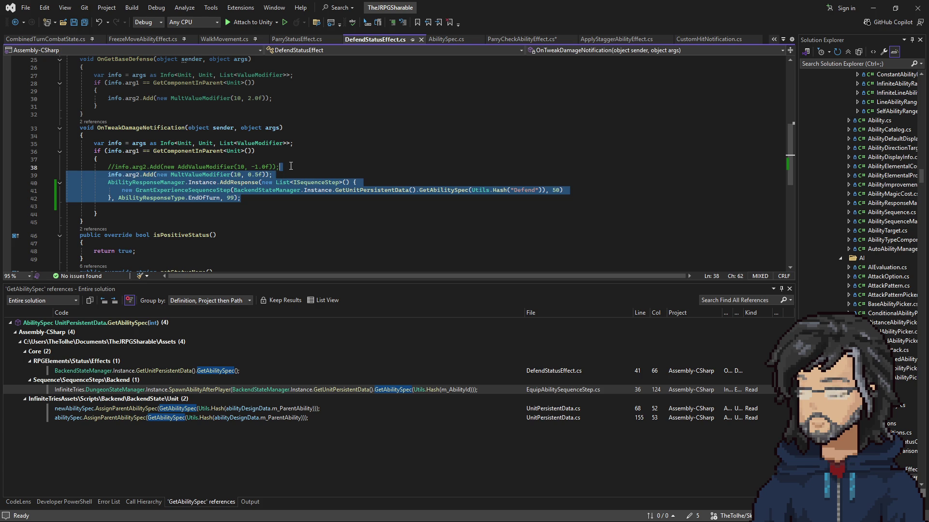
left_click(520, 39)
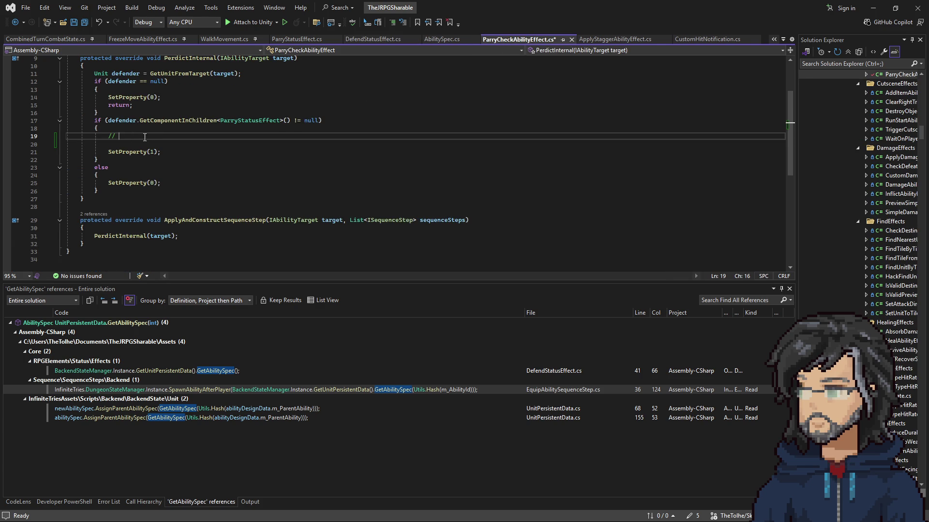
left_click(131, 146)
left_click(144, 137)
key("ctrl+v")
Delete the unneeded damage modifier line and save ParryCheckAbilityEffect.cs.
left_click(130, 129)
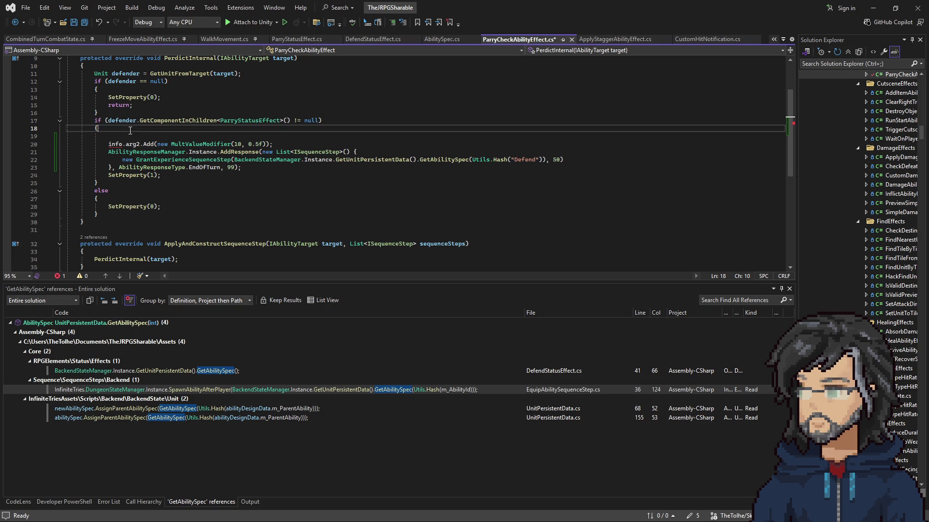
left_click_drag(232, 136, 311, 141)
key("Delete")
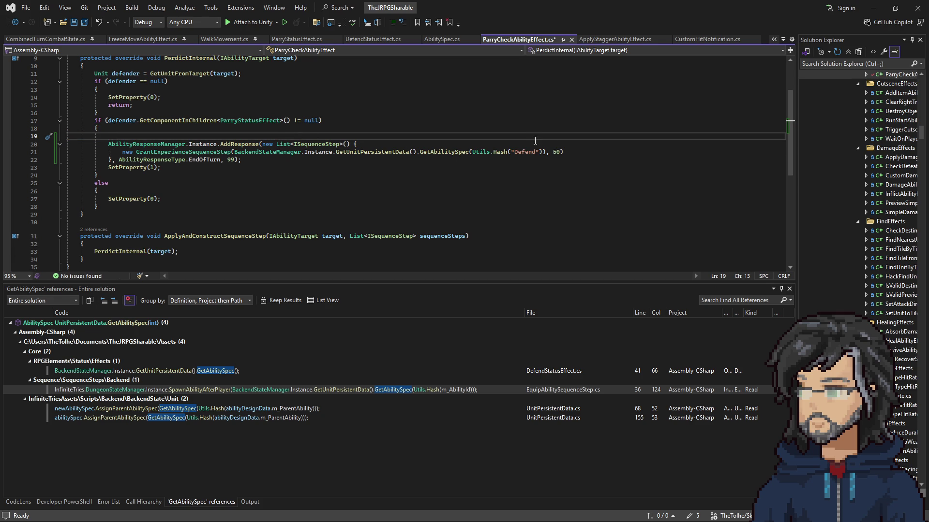
key("BackSpace")
key("BackSpace")
key("ctrl+s")
Change the Defend experience on line 41 of DefendStatusEffect.cs from 50 to 20 and save.
double_click(556, 144)
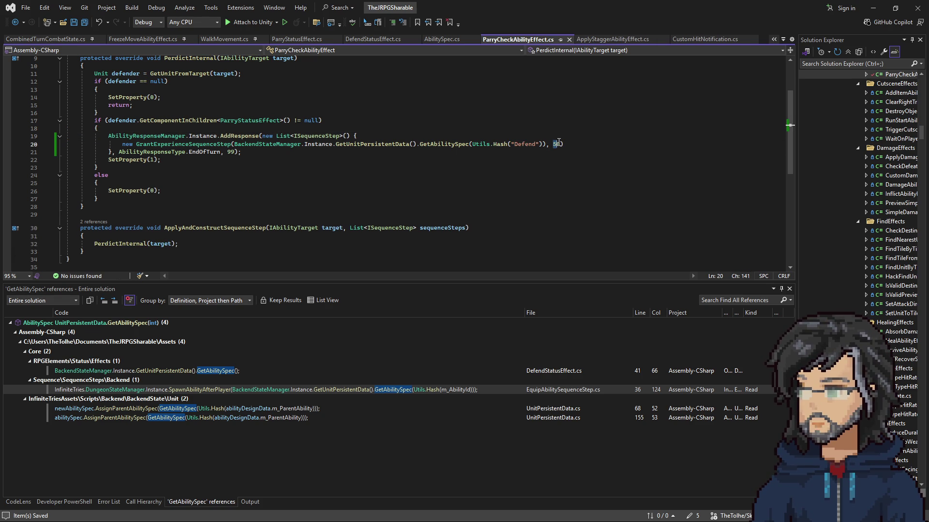
left_click(373, 39)
left_click(544, 186)
double_click(557, 190)
type("20")
key("Up")
key("Up")
key("Up")
key("ctrl+s")
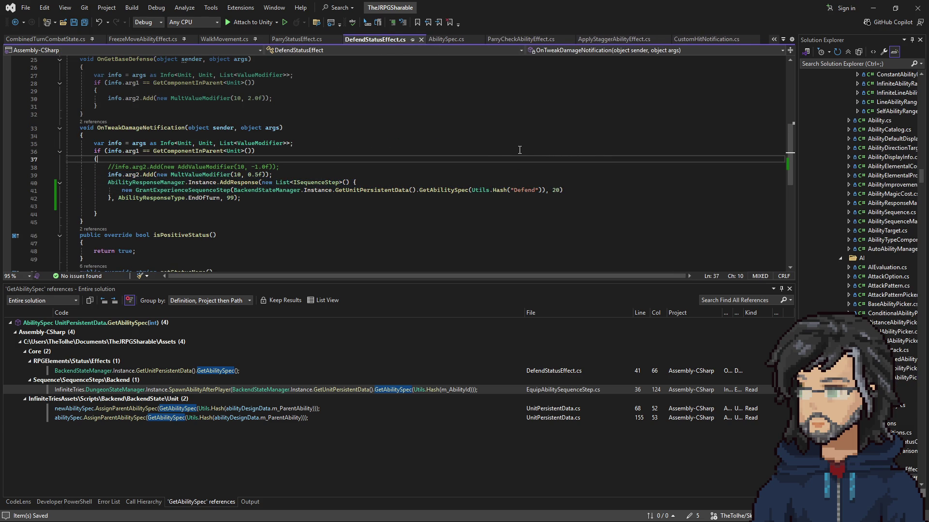
Compare the Parry and Defend experience values across the scripts, then return to Unity.
left_click(520, 39)
left_click(549, 144)
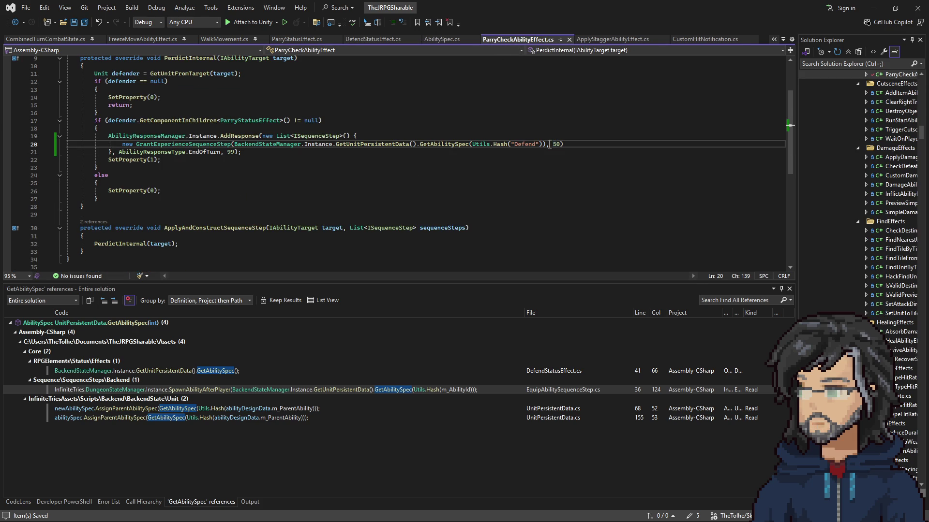
left_click(441, 39)
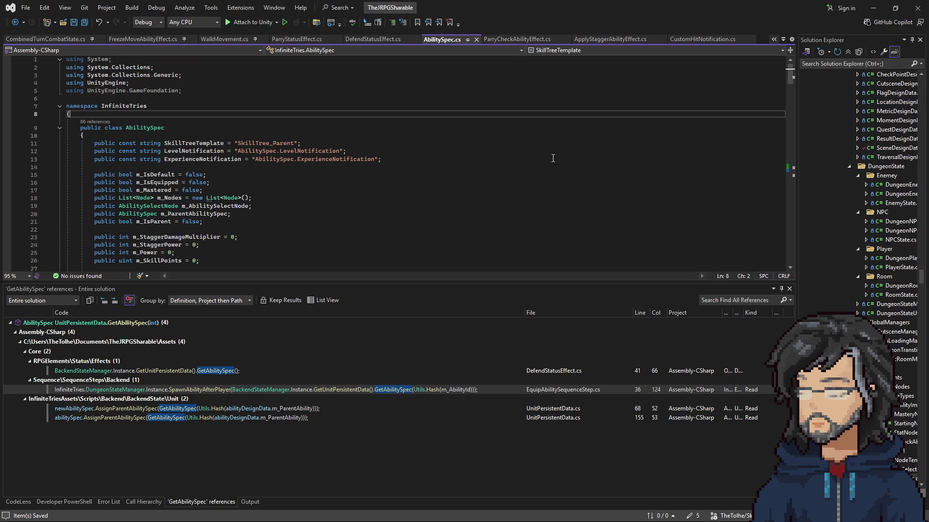
left_click(387, 39)
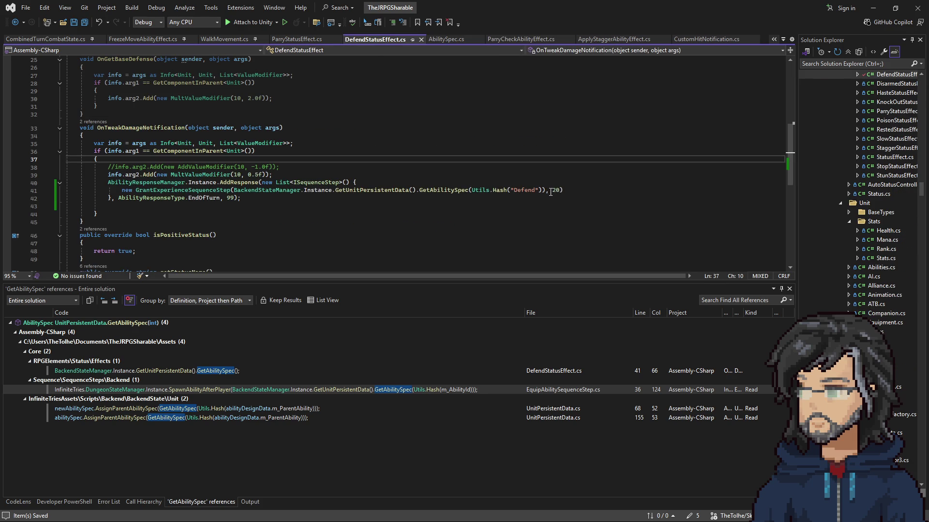
double_click(554, 190)
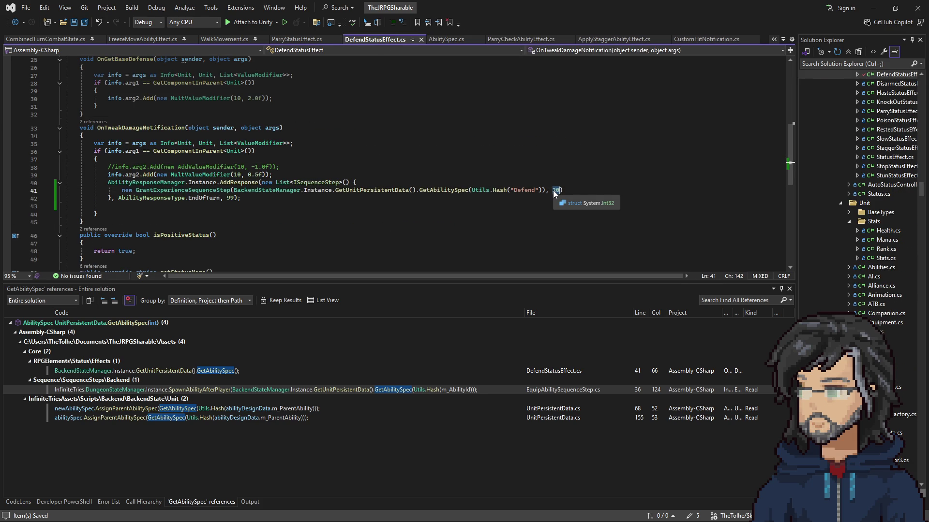
left_click(518, 39)
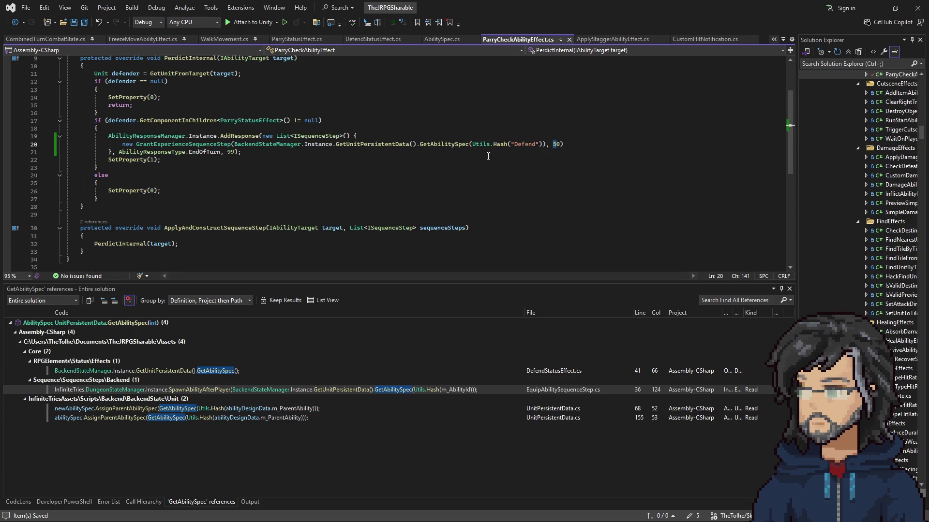
left_click(379, 39)
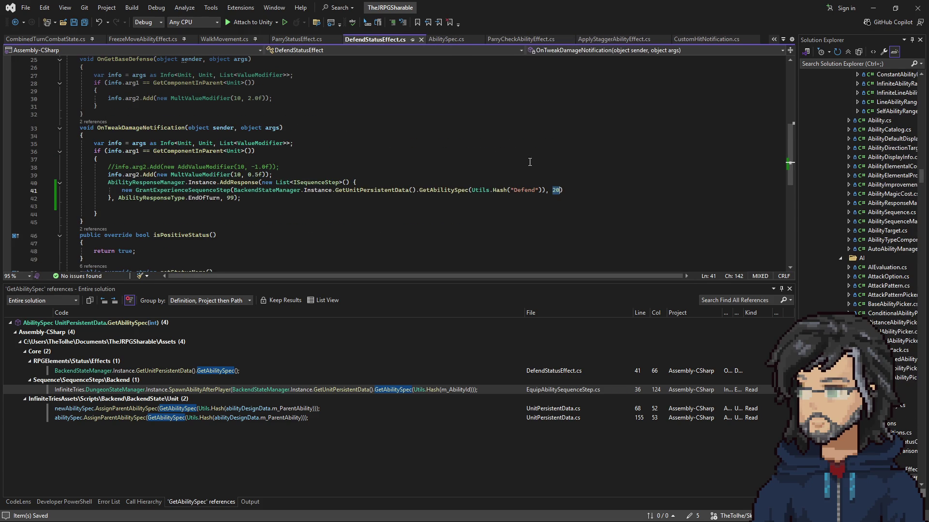
left_click(873, 8)
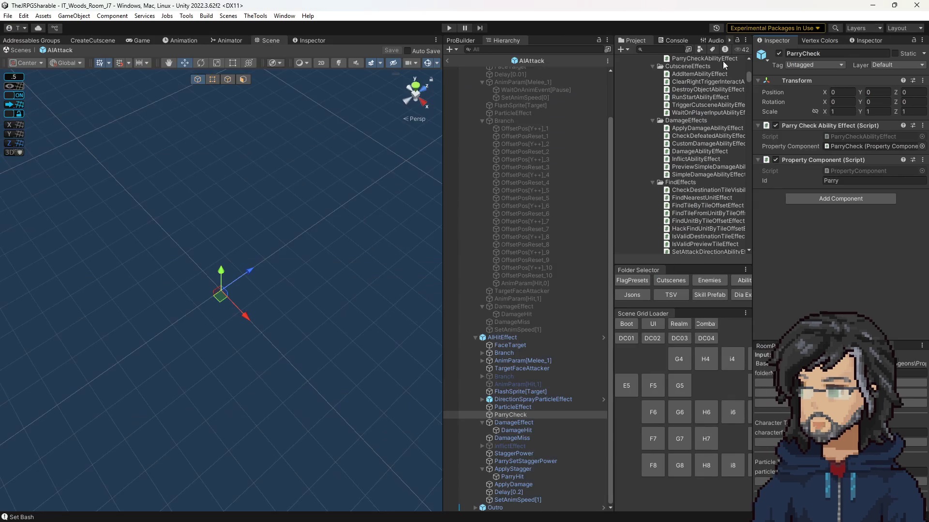
Exit the AIAttack prefab to the IT_Woods_Room_J7 scene, then bring back ParryCheckAbilityEffect.cs.
left_click(448, 60)
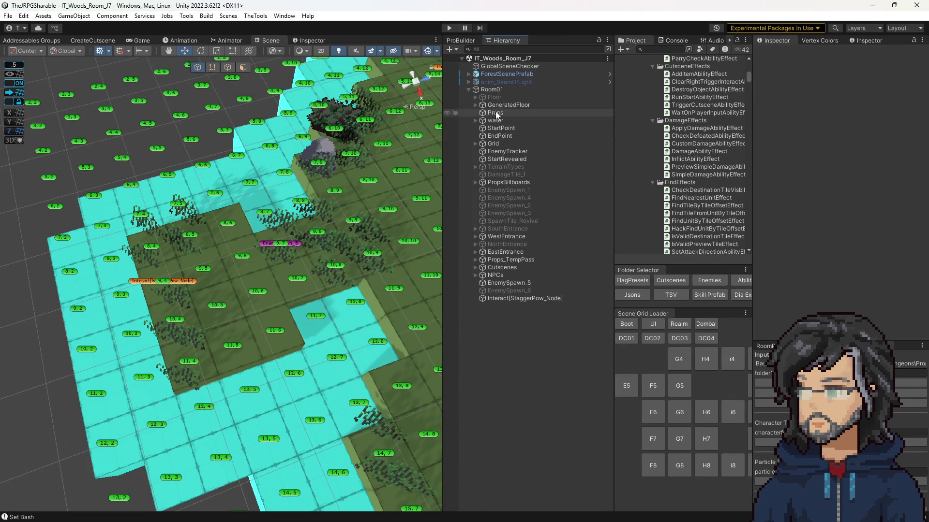
key("alt+Tab")
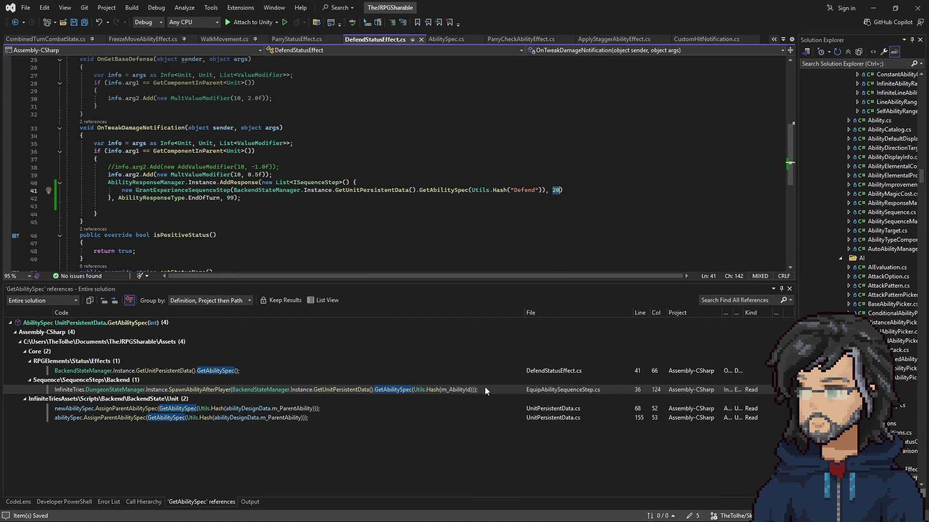
left_click(872, 7)
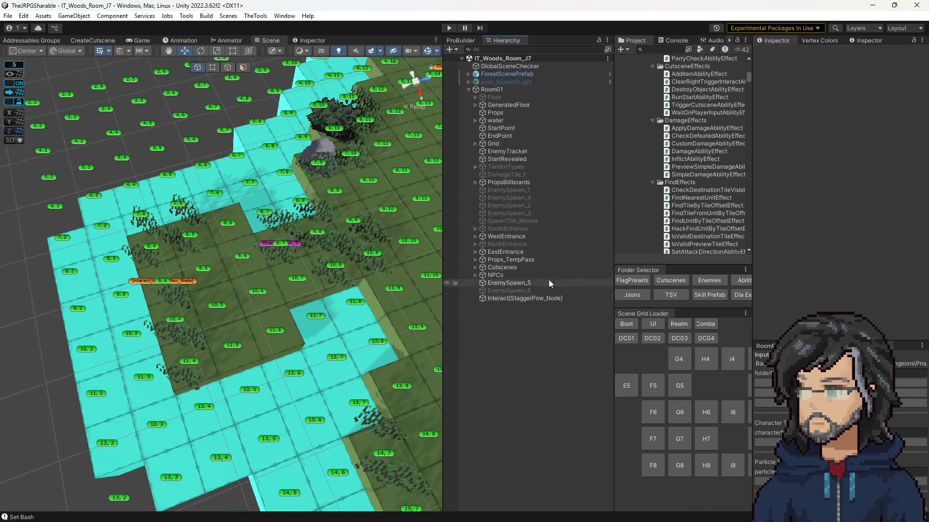
key("alt+Tab")
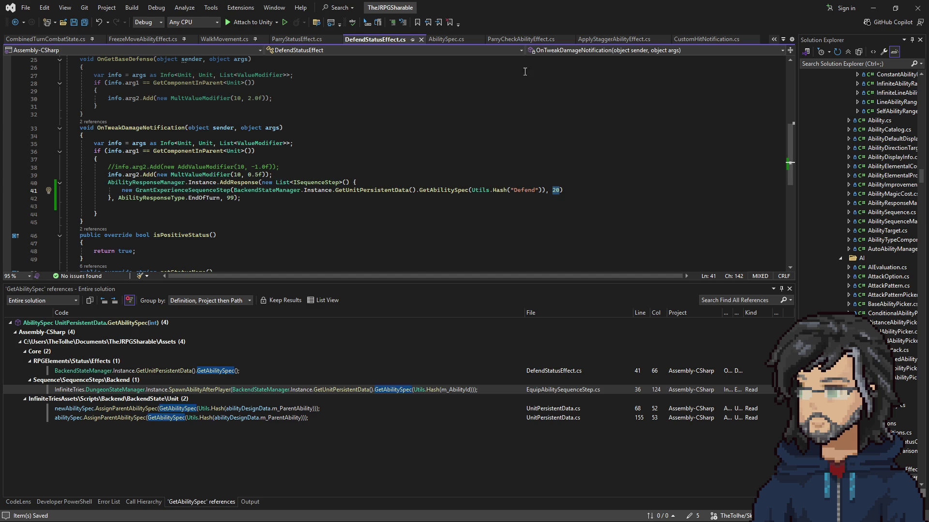
left_click(520, 39)
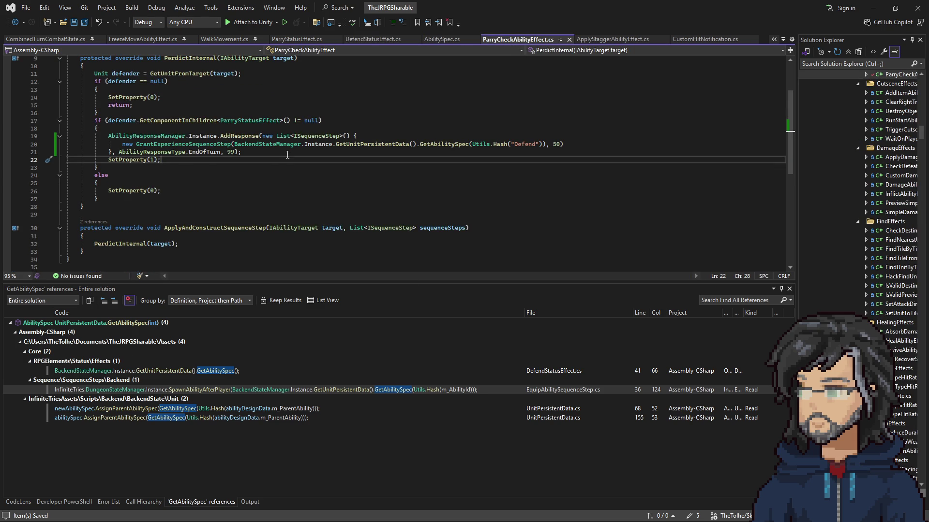
Start an if(defender.GetComponent<Alliance>() check inside the ParryStatusEffect block.
scroll(211, 167, "up", 3)
scroll(207, 169, "down", 2)
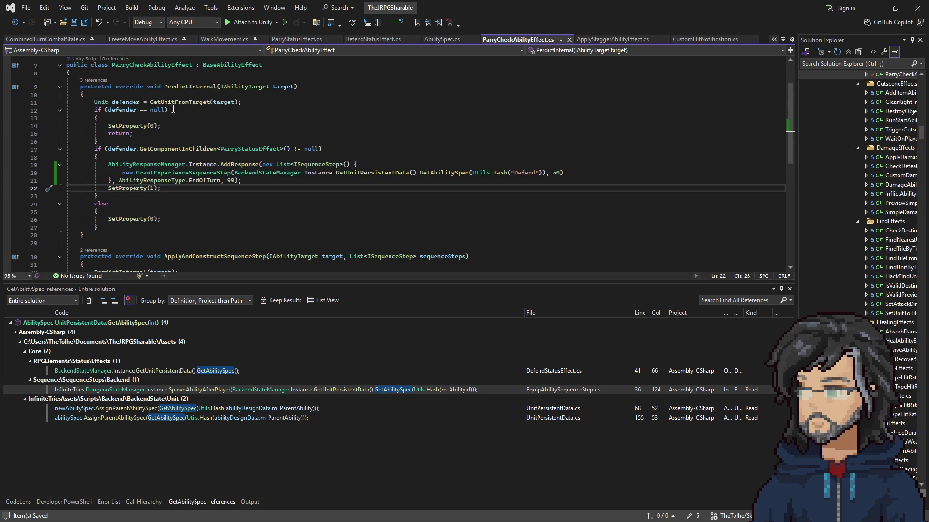
double_click(130, 101)
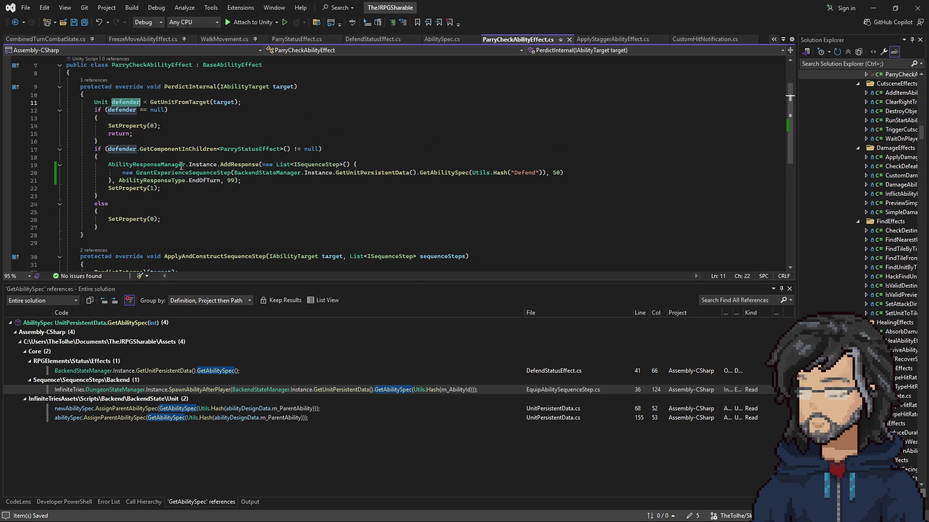
left_click(158, 156)
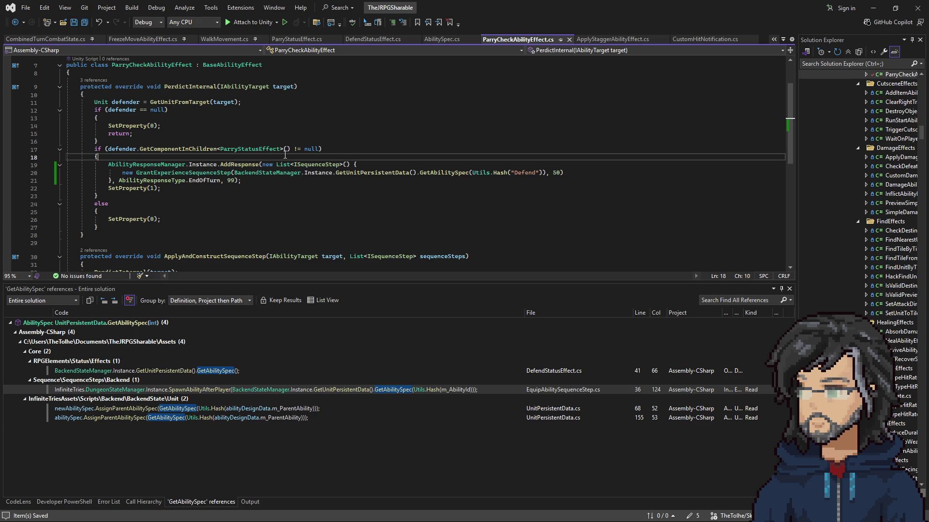
key("Return")
type("if(defender.get")
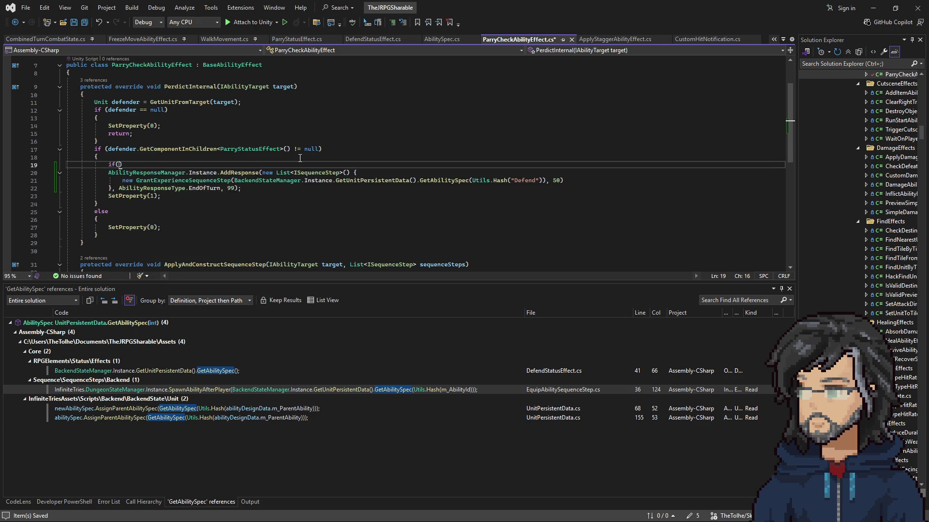
type("Component<a")
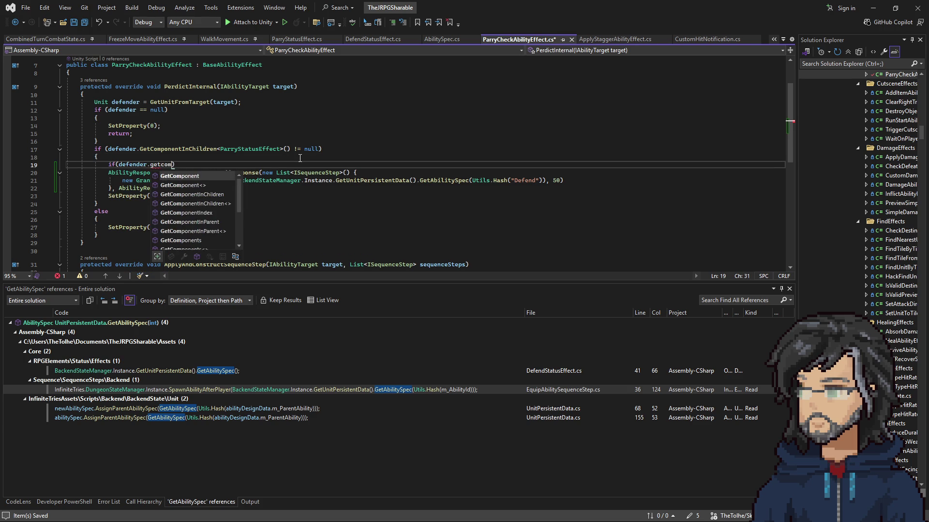
type("ian>")
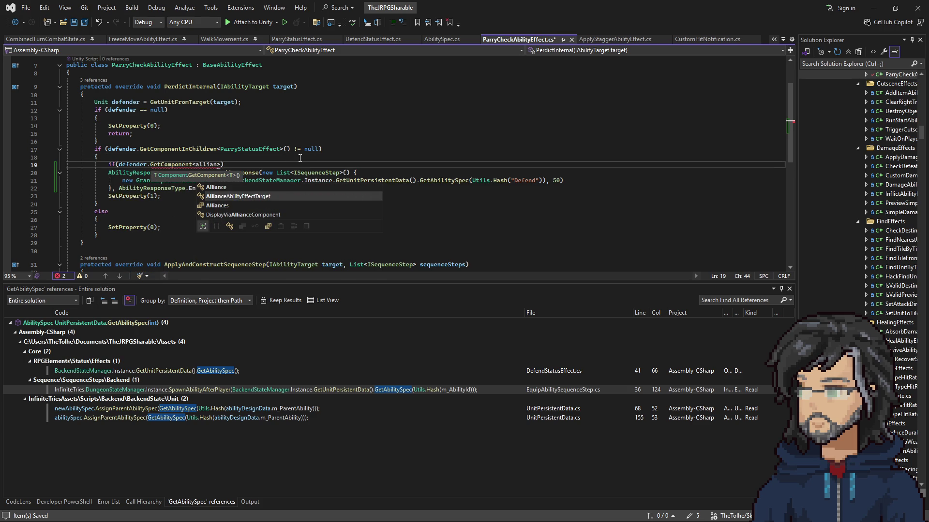
key("Tab")
type(">(),")
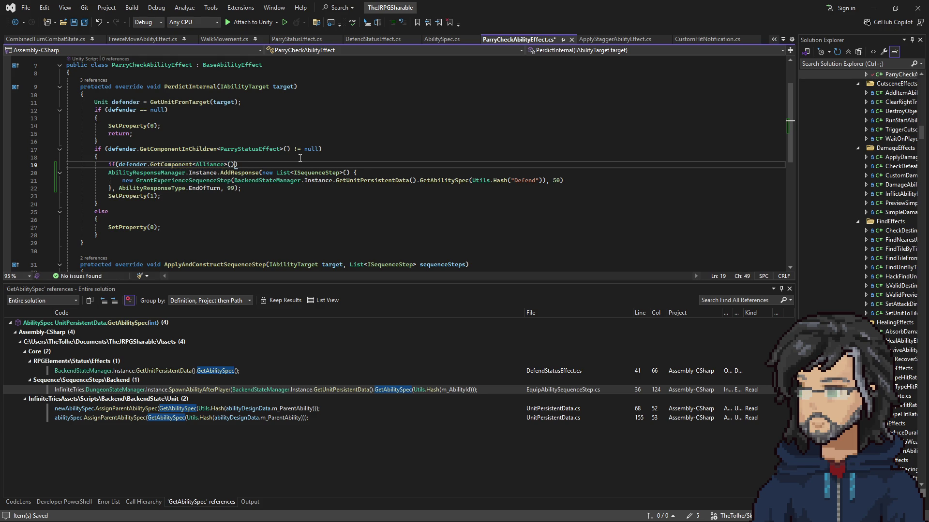
type(".al")
key("BackSpace")
key("BackSpace")
key("BackSpace")
Inspect the Alliance class definition's type field, then return to ParryCheckAbilityEffect.cs.
right_click(210, 164)
left_click(228, 222)
scroll(156, 129, "down", 3)
scroll(156, 129, "up", 3)
left_click(153, 104)
scroll(106, 94, "down", 2)
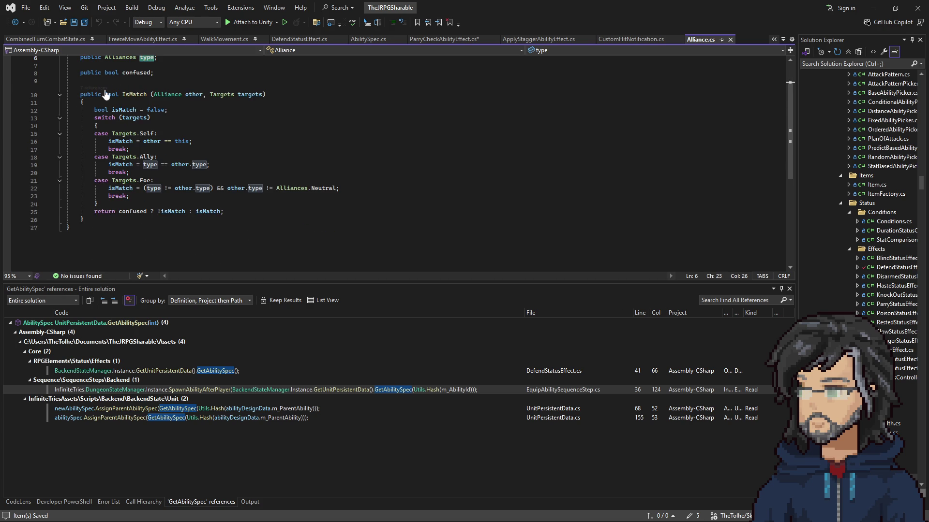
left_click(15, 22)
Complete the condition as .type == Alliances.Hero and wrap the experience response in braces.
type(".type =")
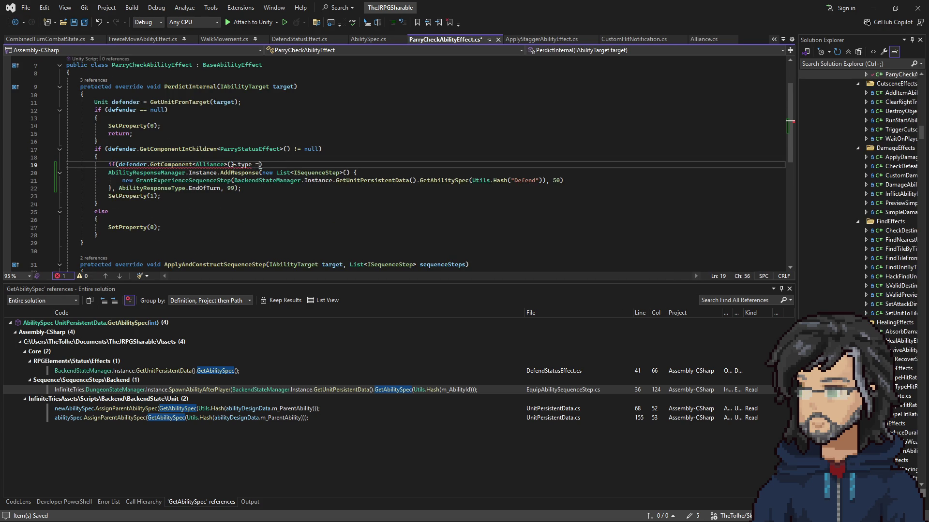
type("= Alliances.h")
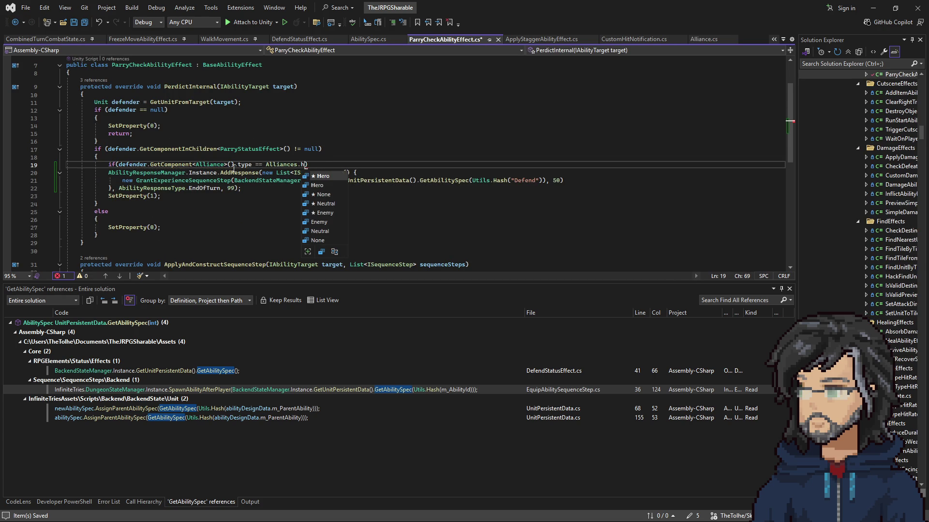
key("Tab")
key("Right")
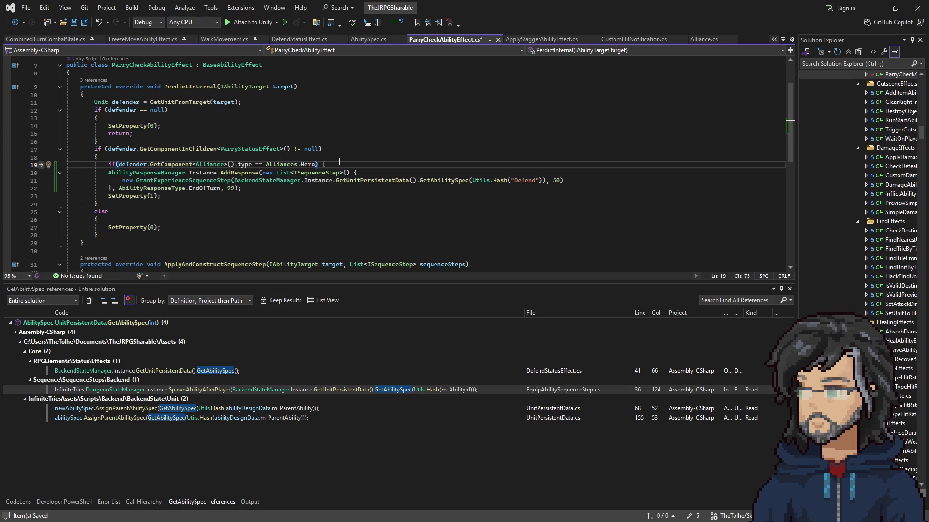
type("{")
key("Down")
key("Down")
key("Down")
key("Up")
key("End")
key("Return")
type("}")
Add a comment line above the Hero alliance if statement.
key("Up")
key("Up")
key("Up")
key("End")
key("Return")
type("// G")
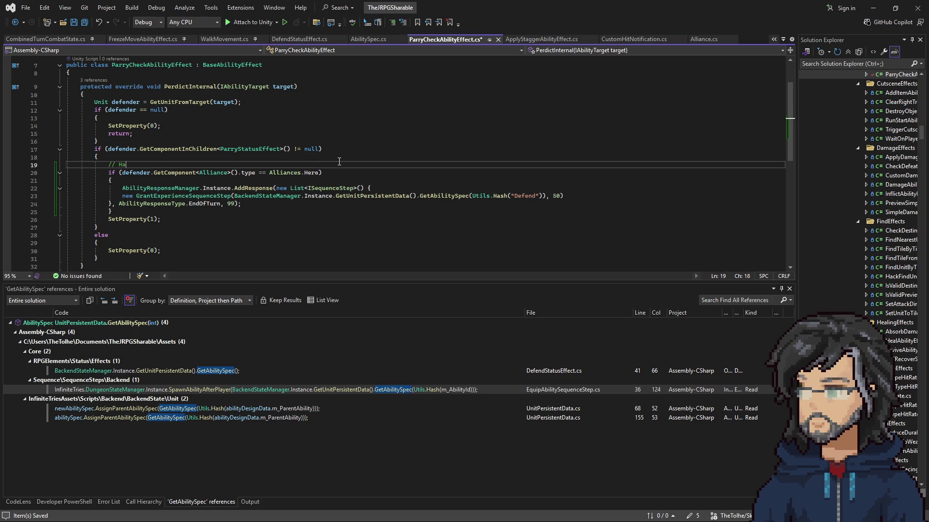
type("Repla")
type("ore ")
type("less hard cor")
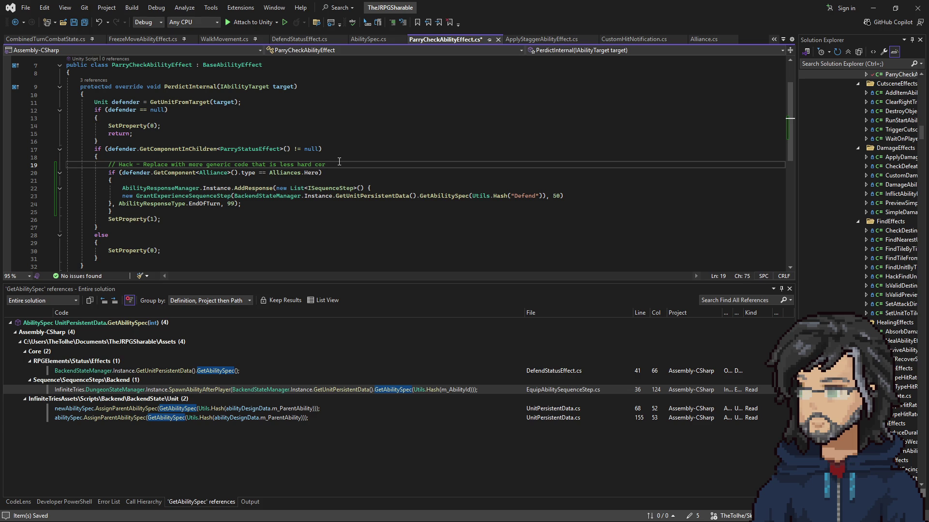
Delete the leading characters on line 24, then undo the deletion.
left_click(270, 205)
key("Home")
key("shift+Right")
key("shift+Right")
key("shift+Right")
key("Delete")
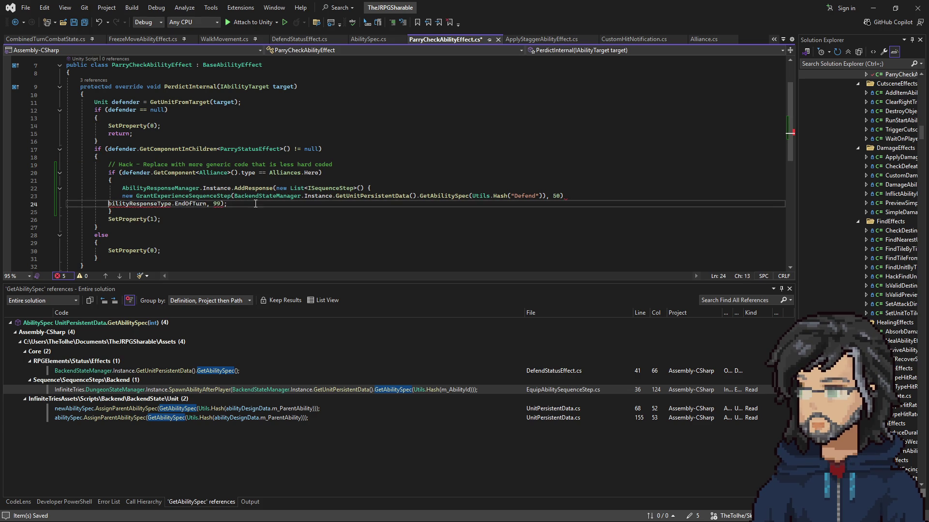
key("ctrl+z")
key("ctrl+z")
key("ctrl+z")
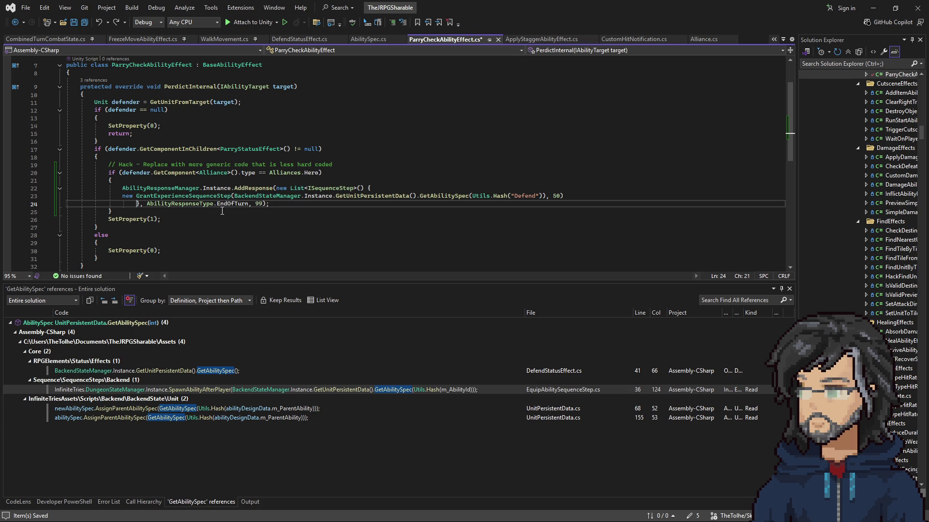
Indent the GrantExperienceSequenceStep line and its closing brace two levels.
left_click(123, 197)
key("Tab")
key("Tab")
key("Tab")
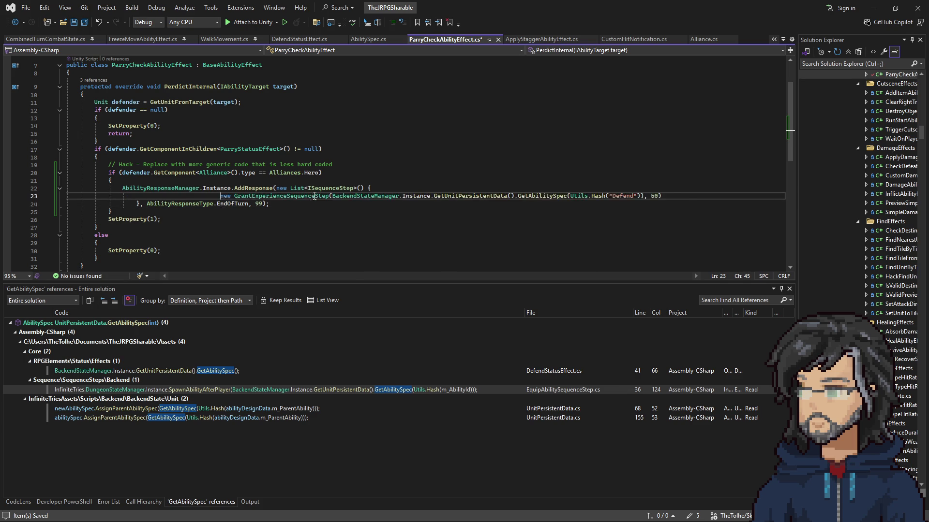
key("Tab")
left_click(139, 205)
key("Tab")
key("Tab")
key("Tab")
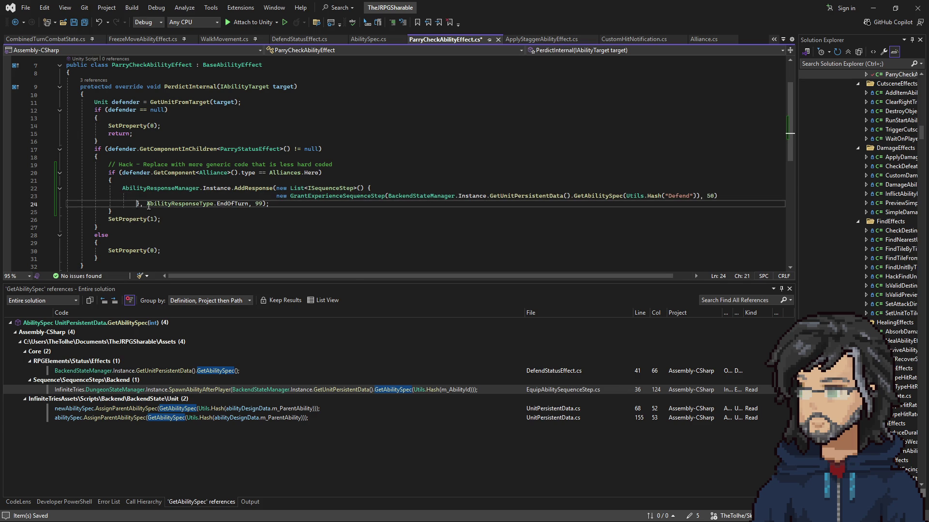
key("Tab")
key("Tab")
key("Up")
key("Tab")
left_click(355, 177)
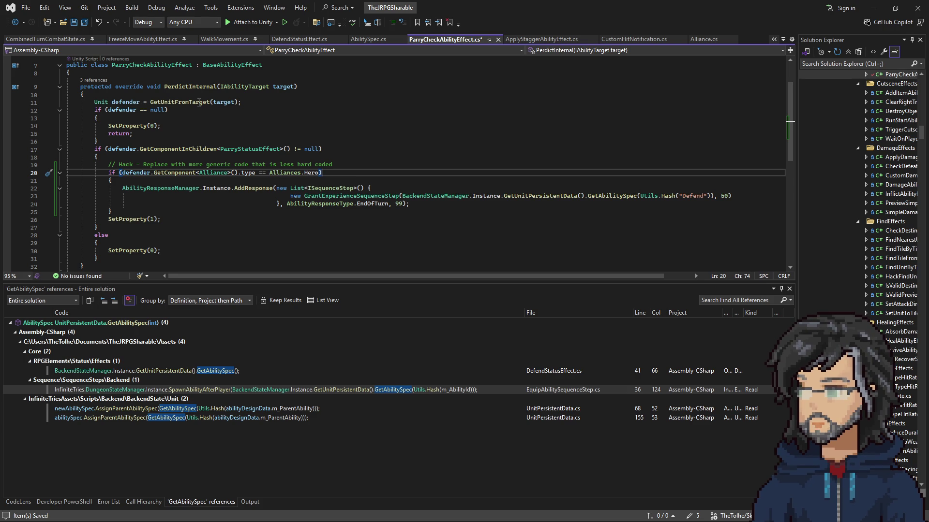
Review the defender null check, alliance lookup and hero check block, then save the file.
left_click_drag(108, 110, 162, 110)
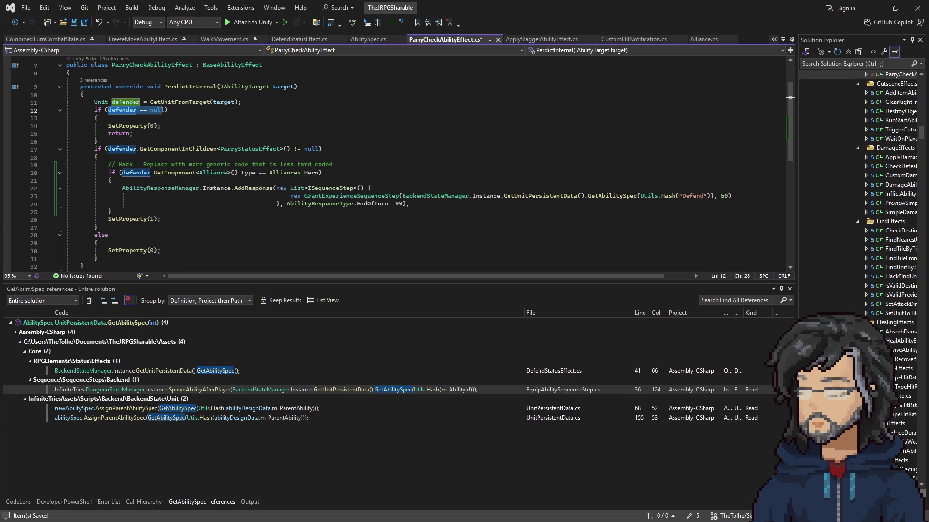
left_click_drag(122, 175, 320, 175)
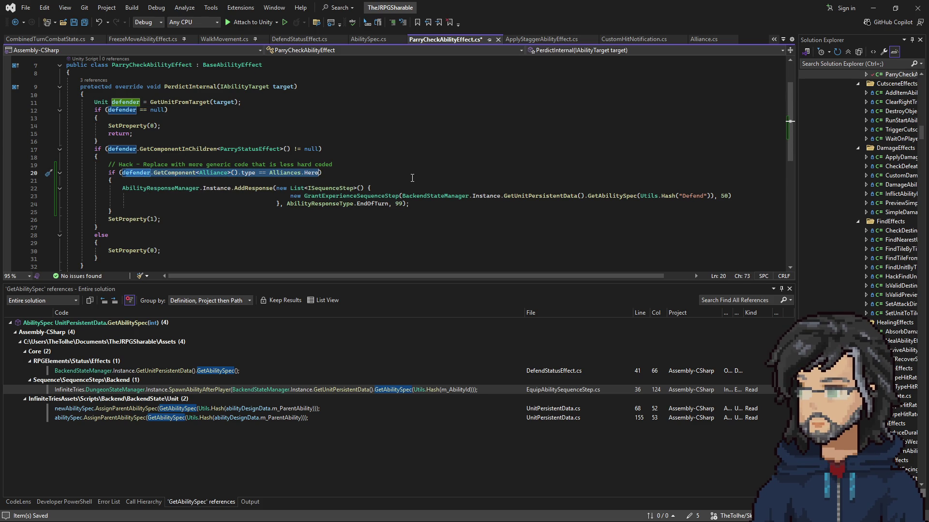
left_click_drag(415, 203, 74, 179)
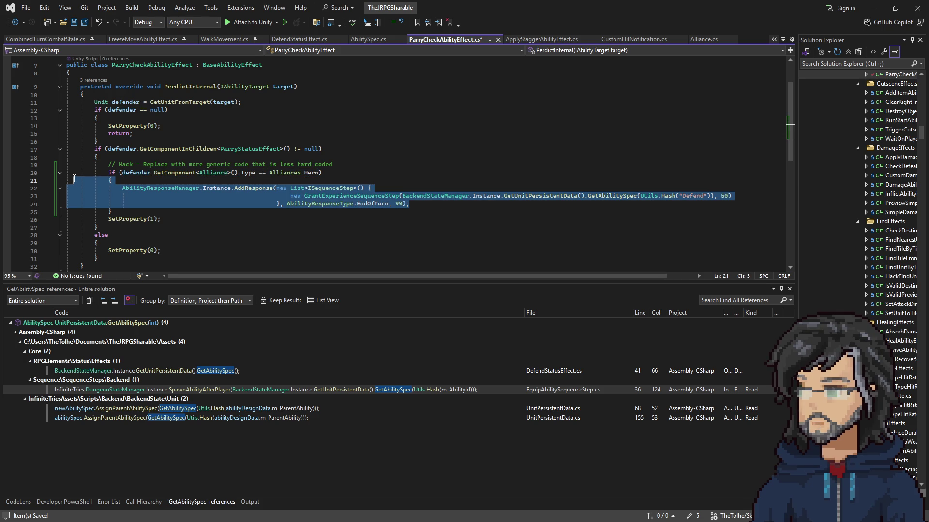
left_click_drag(137, 209, 379, 168)
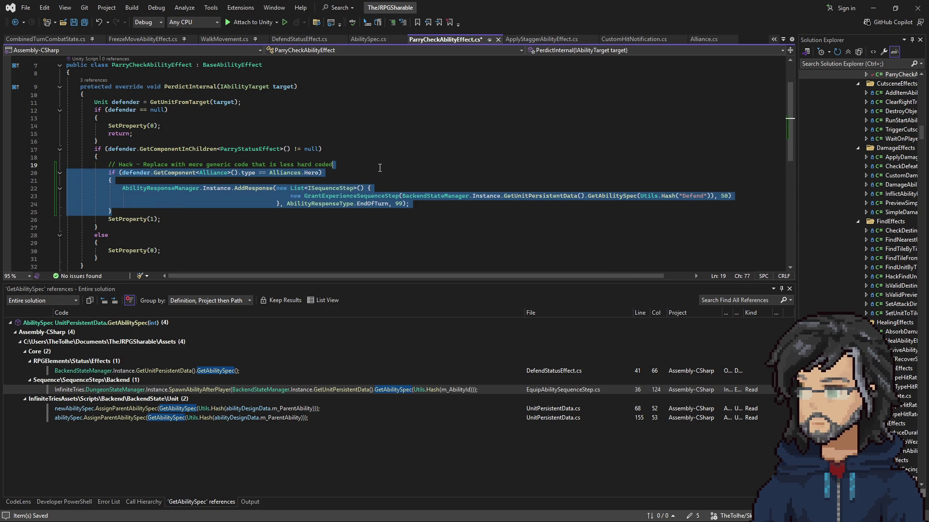
left_click(406, 180)
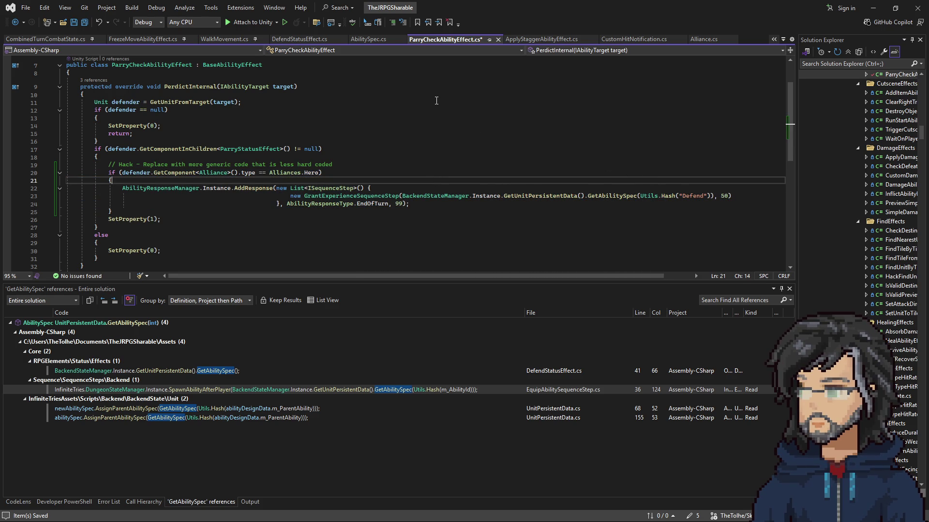
left_click(405, 134)
key("ctrl+s")
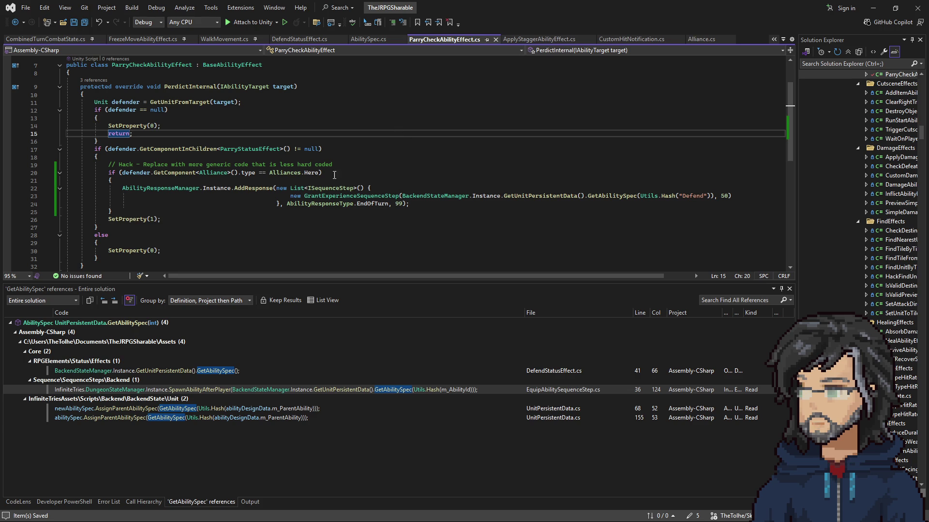
Re-check the hero response block and the ParryStatusEffect presence check on line 17.
left_click_drag(131, 205, 68, 165)
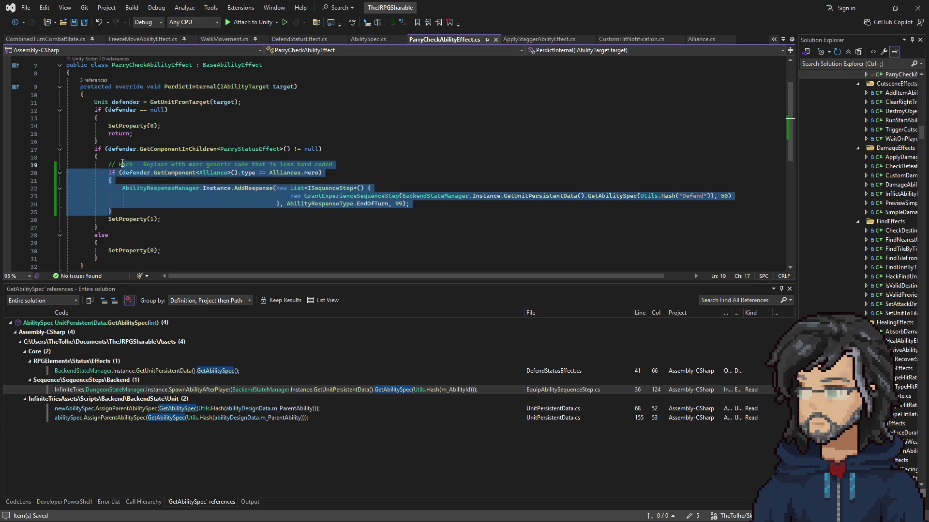
left_click(146, 204)
left_click_drag(416, 202, 417, 183)
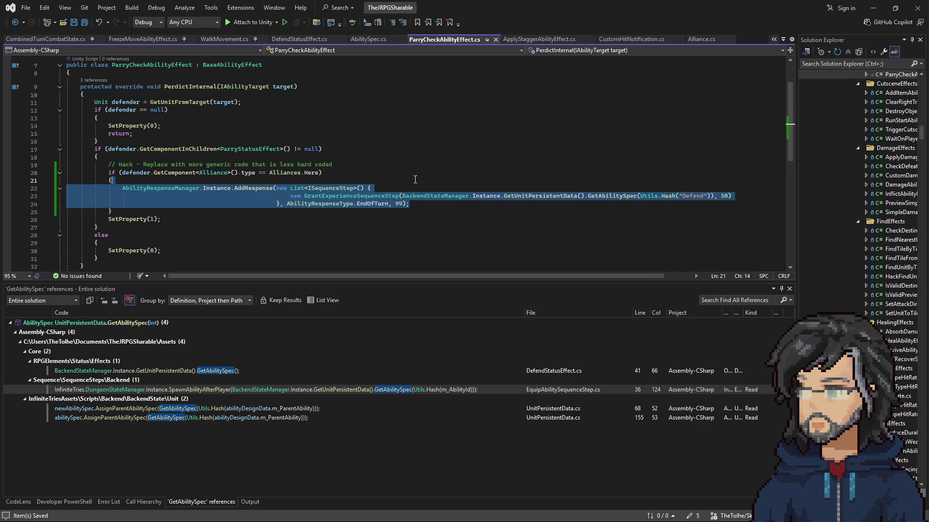
left_click(296, 149)
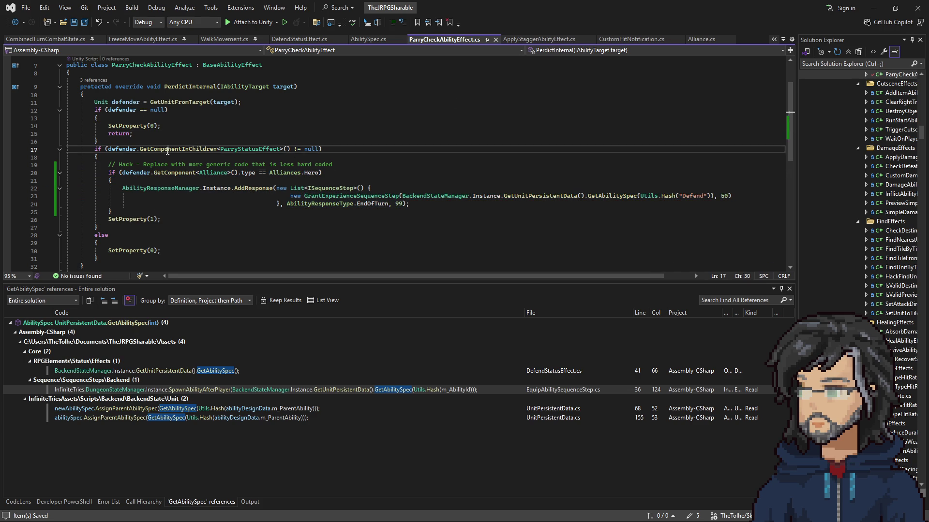
left_click_drag(140, 150, 318, 150)
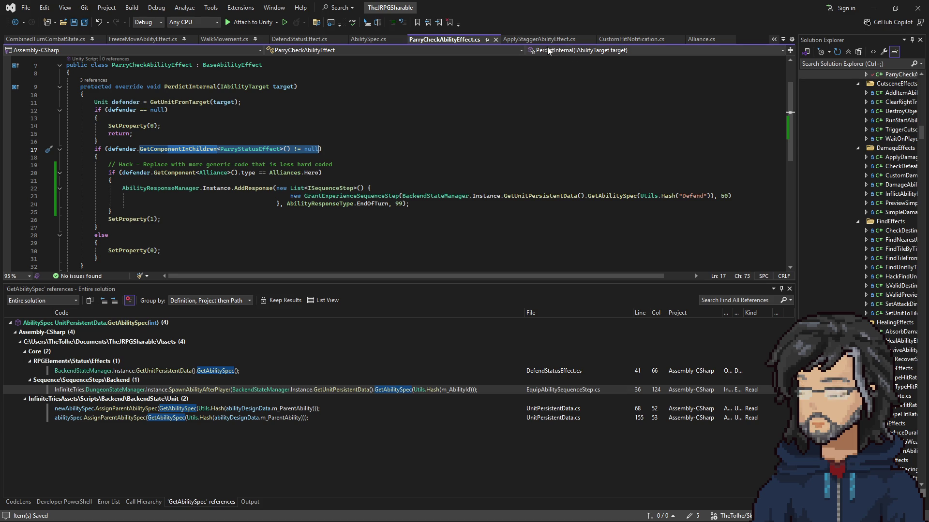
Compare CustomHitNotification.cs, ParryCheckAbilityEffect.cs and ApplyStaggerAbilityEffect.cs, then go to line 39 of DefendStatusEffect.cs.
left_click(613, 39)
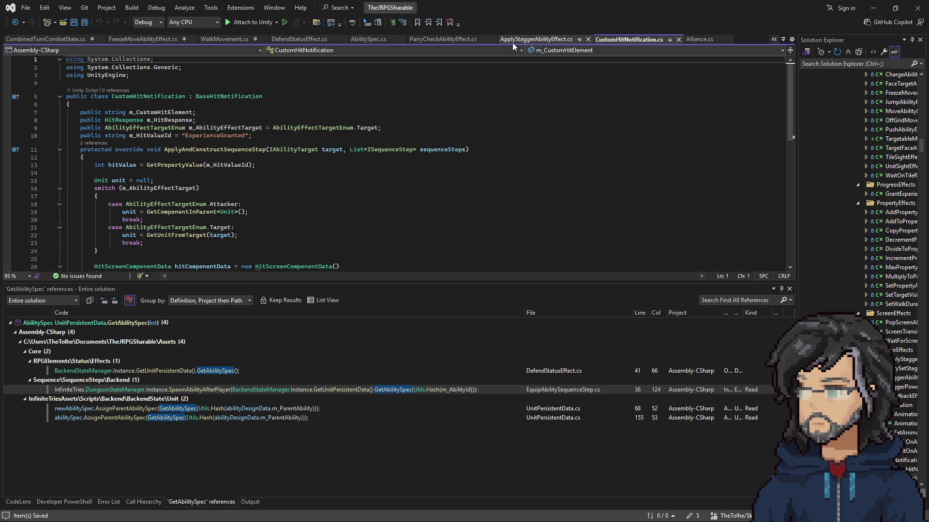
left_click(458, 39)
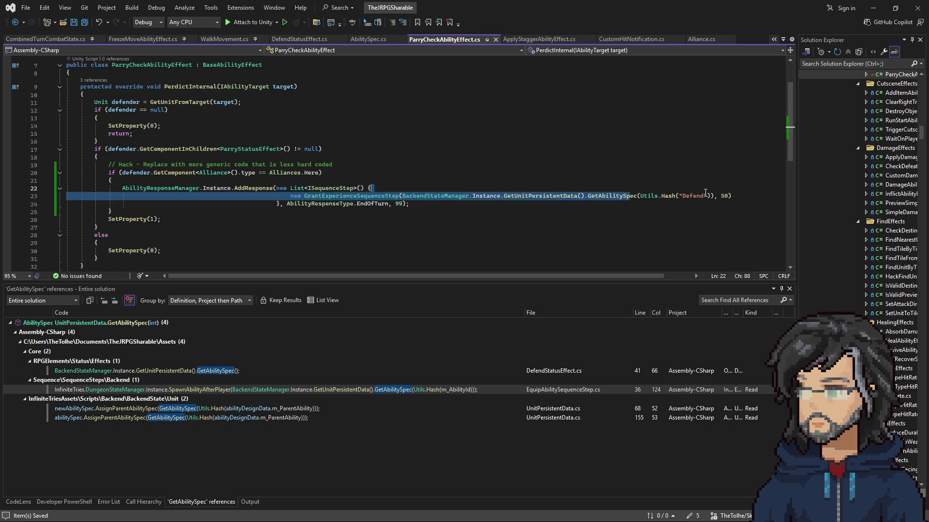
left_click_drag(588, 198, 720, 198)
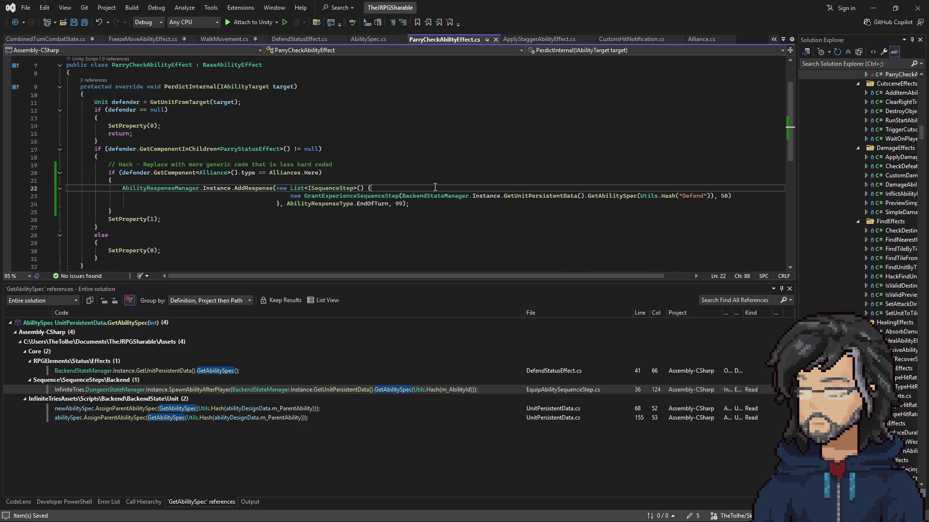
left_click(524, 40)
left_click(628, 40)
scroll(251, 174, "down", 4)
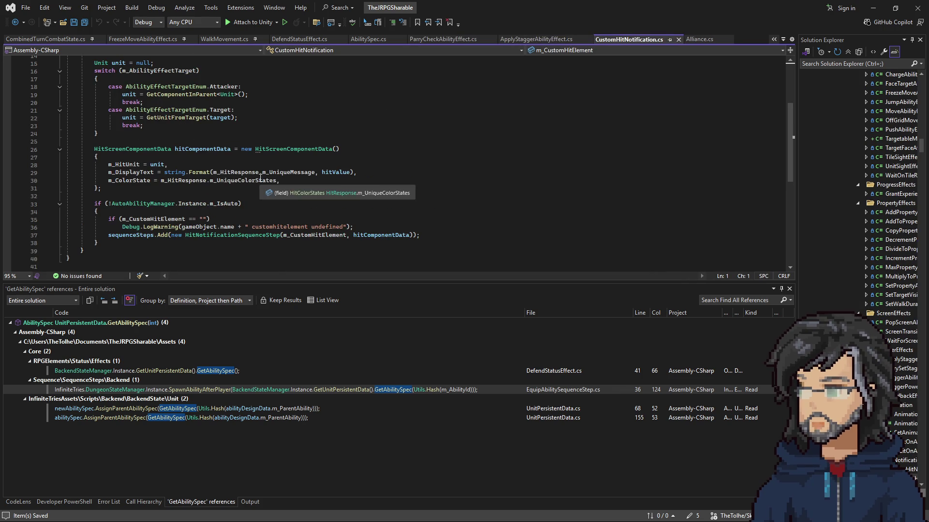
left_click(443, 40)
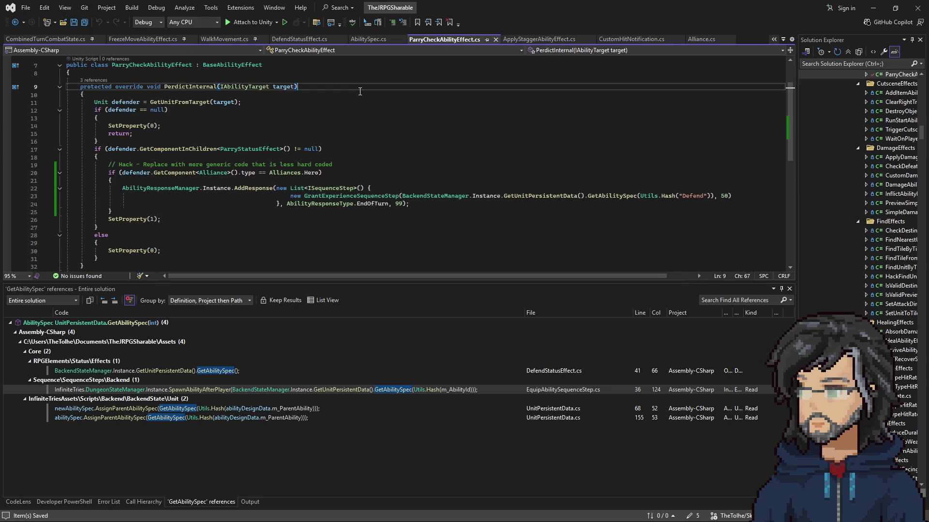
left_click(301, 39)
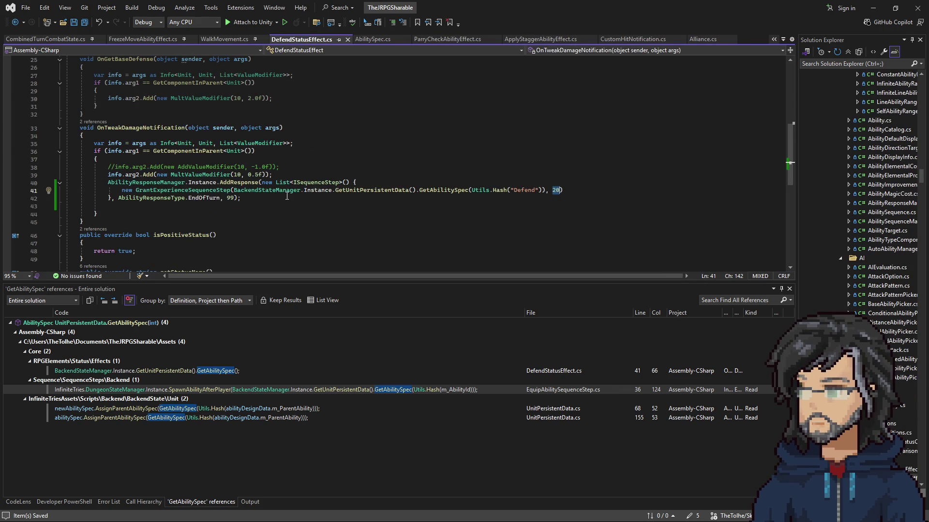
left_click(290, 175)
Copy the Hero alliance check from ParryCheckAbilityEffect.cs into DefendStatusEffect.cs above the Defend response.
key("Return")
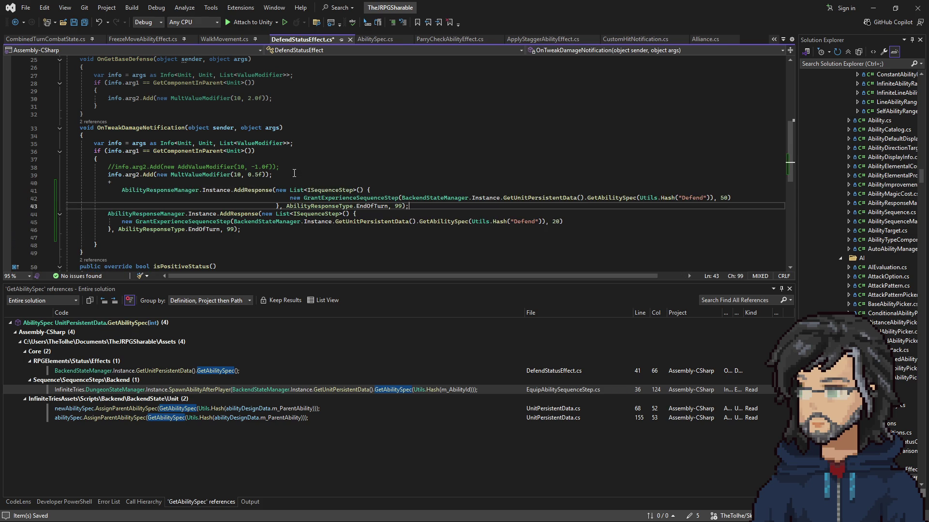
type("+")
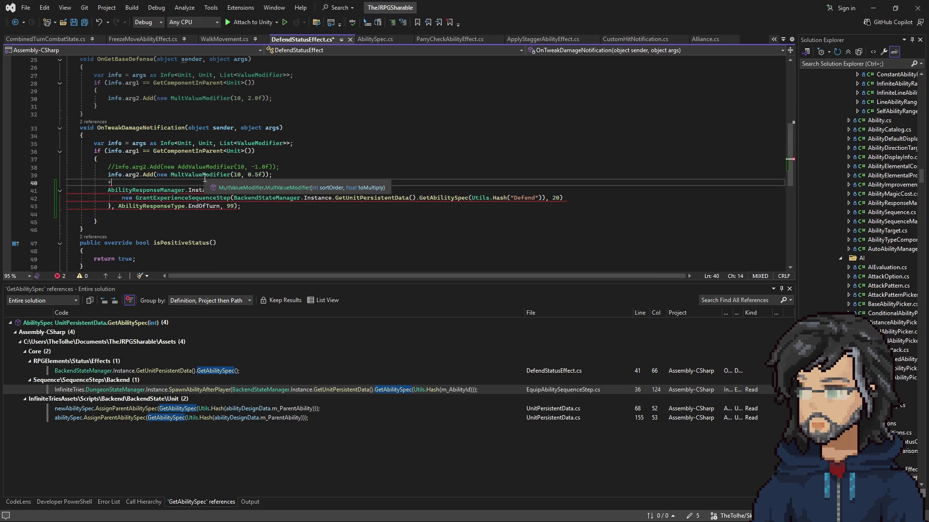
left_click(531, 40)
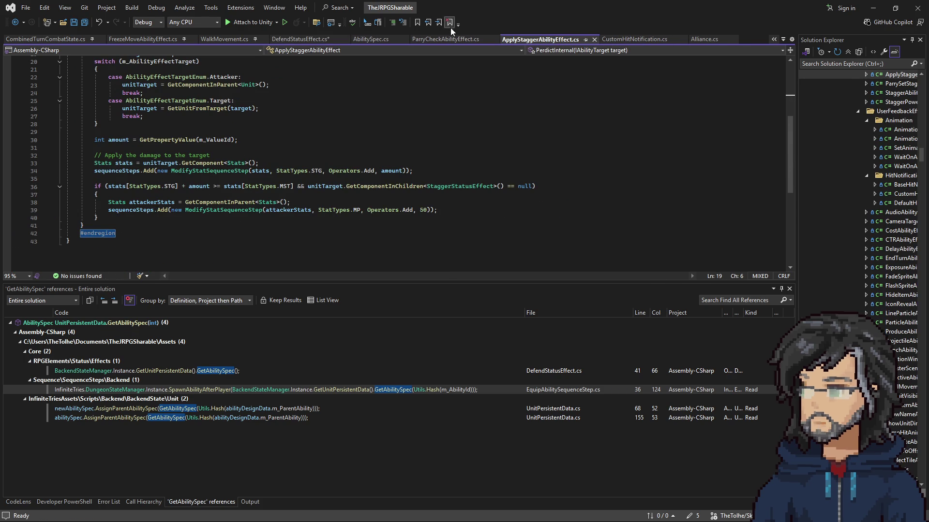
key("ctrl+alt+Page_Up")
left_click_drag(204, 179, 355, 166)
key("ctrl+c")
left_click(303, 39)
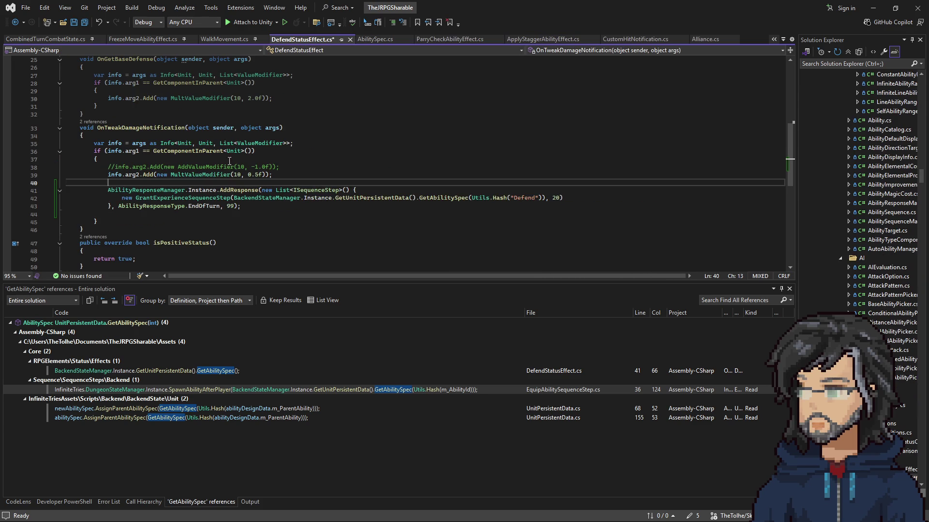
key("ctrl+v")
Re-indent the grant-experience lines 44–45 to align under the AddResponse call.
left_click(261, 220)
key("Return")
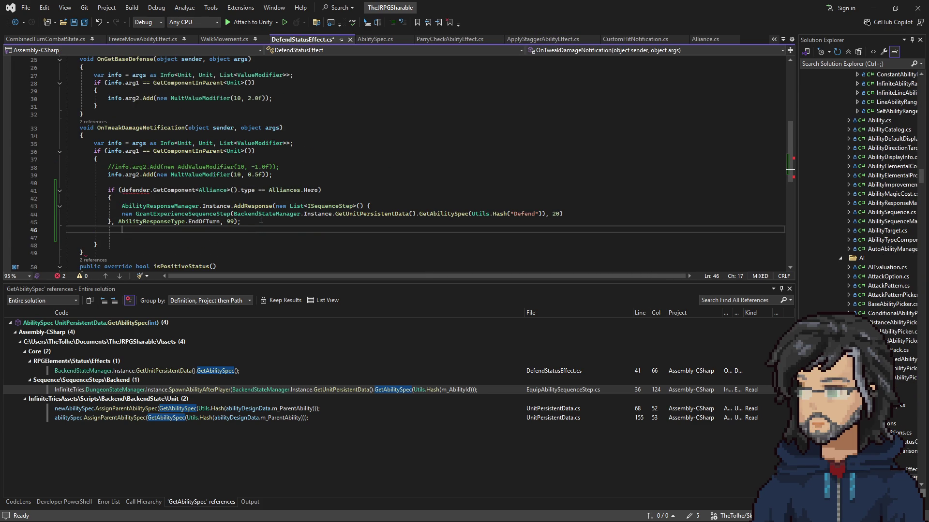
left_click_drag(564, 214, 136, 214)
left_click(102, 212)
key("shift+Down")
key("Tab")
key("Tab")
key("Tab")
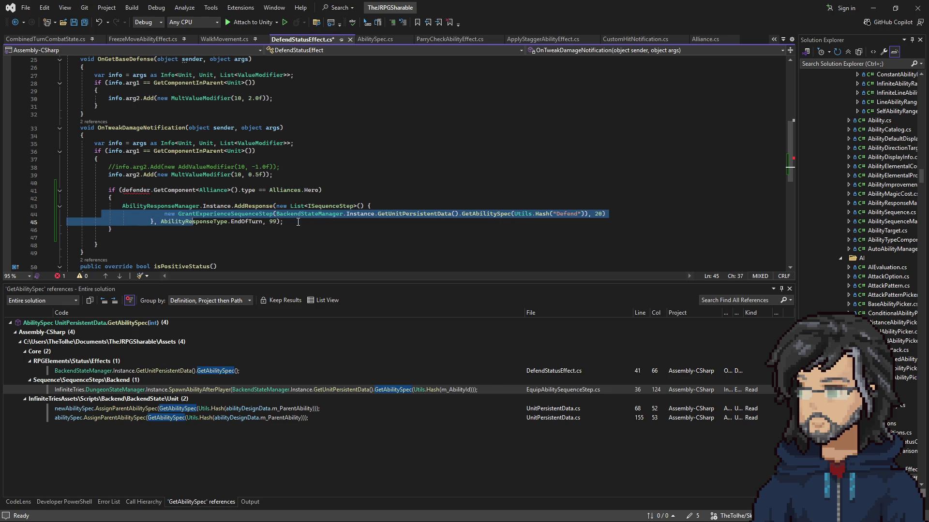
key("Tab")
key("Tab")
key("Tab")
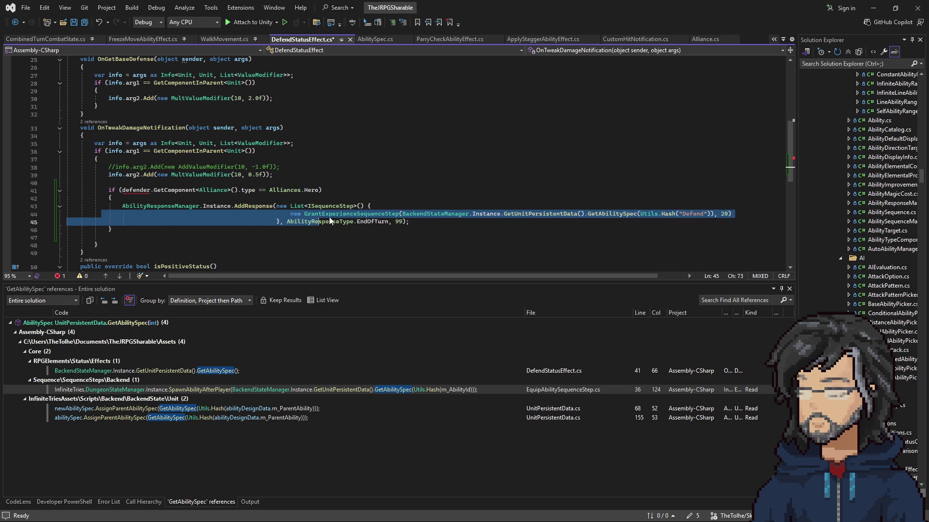
key("Tab")
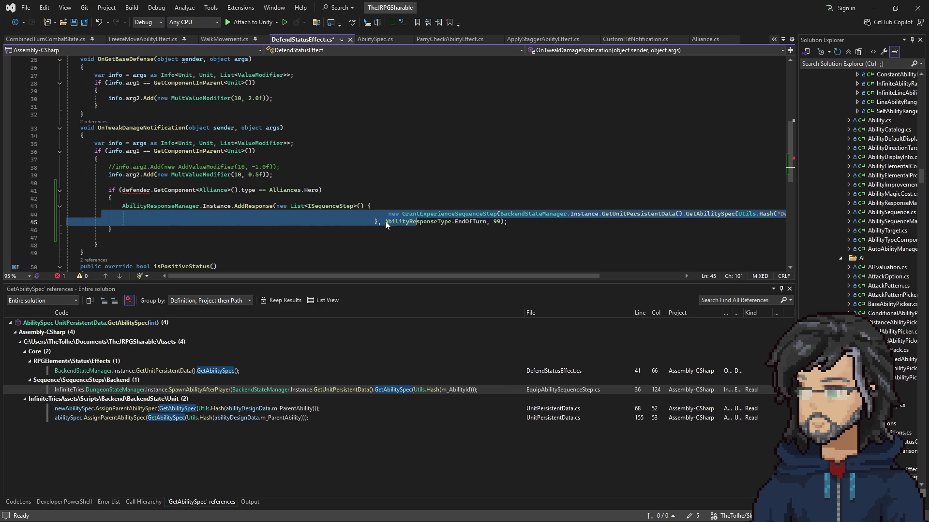
key("shift+Tab")
key("shift+Tab")
key("shift+Tab")
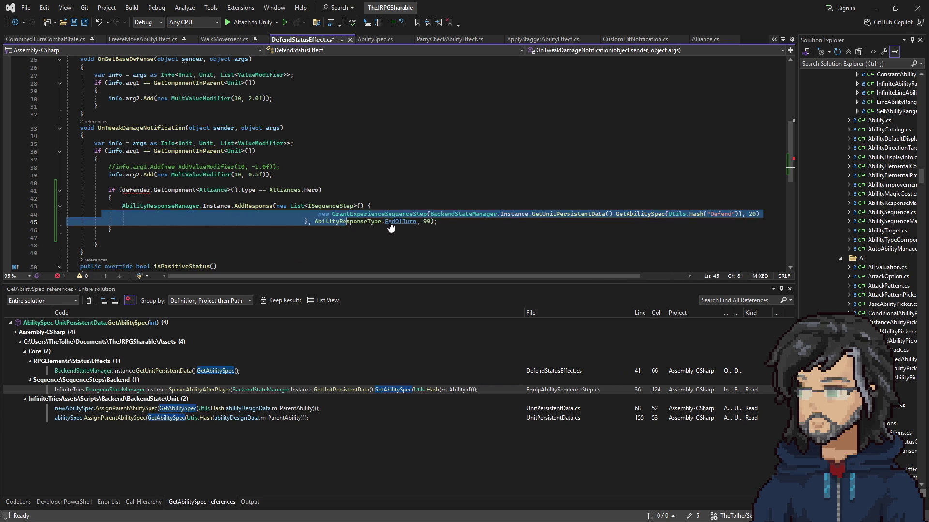
left_click(386, 174)
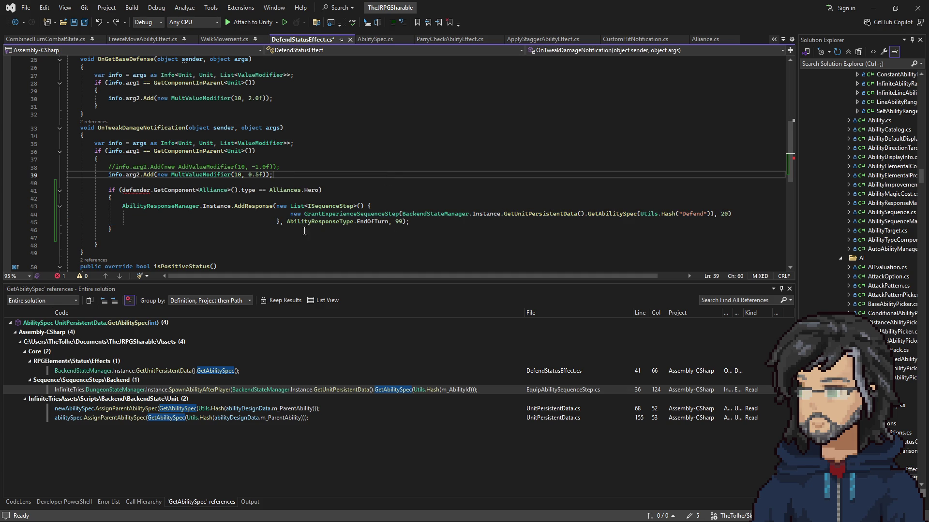
scroll(207, 174, "up", 2)
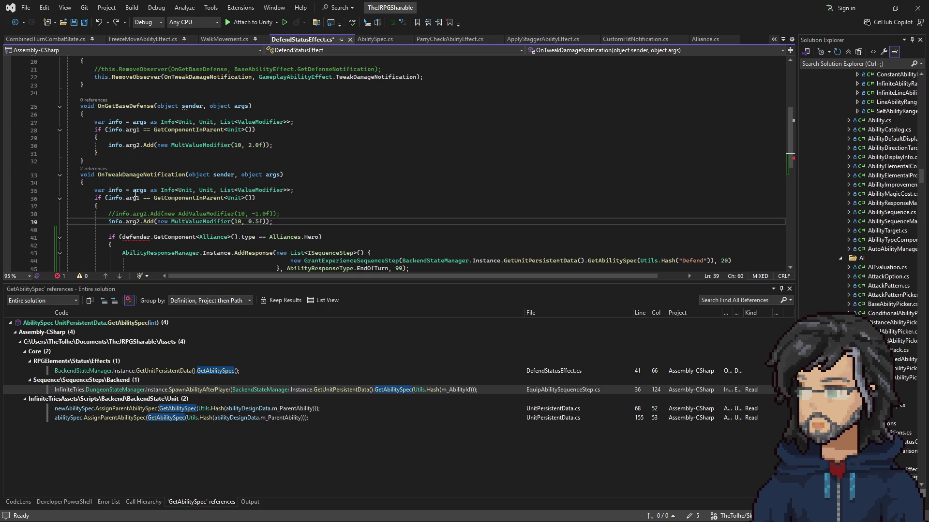
Examine the info.arg1 unit check on line 36 and its GetComponentInParent usage.
scroll(186, 228, "down", 2)
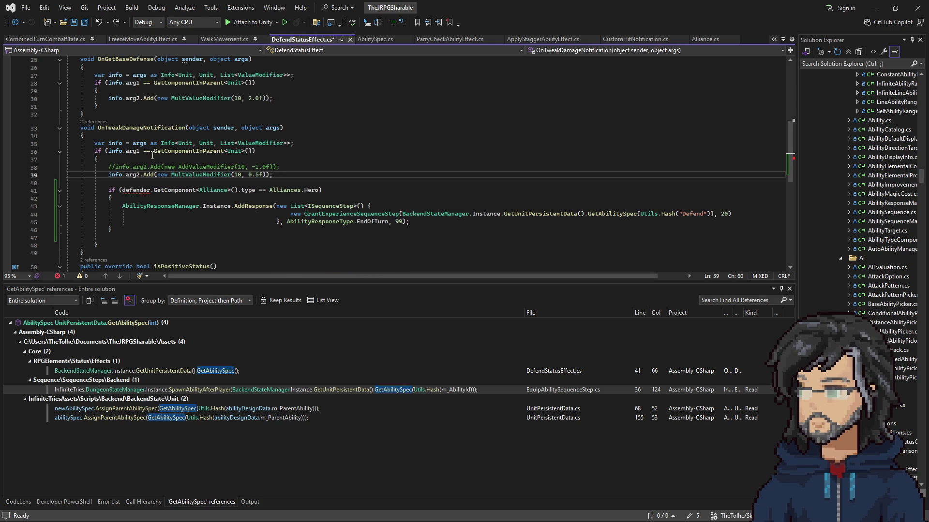
left_click_drag(108, 151, 247, 152)
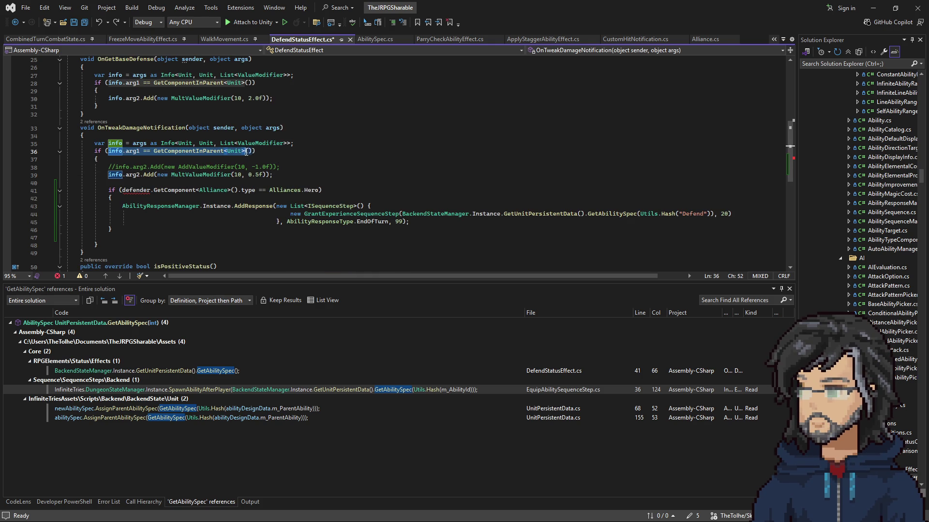
left_click(154, 151)
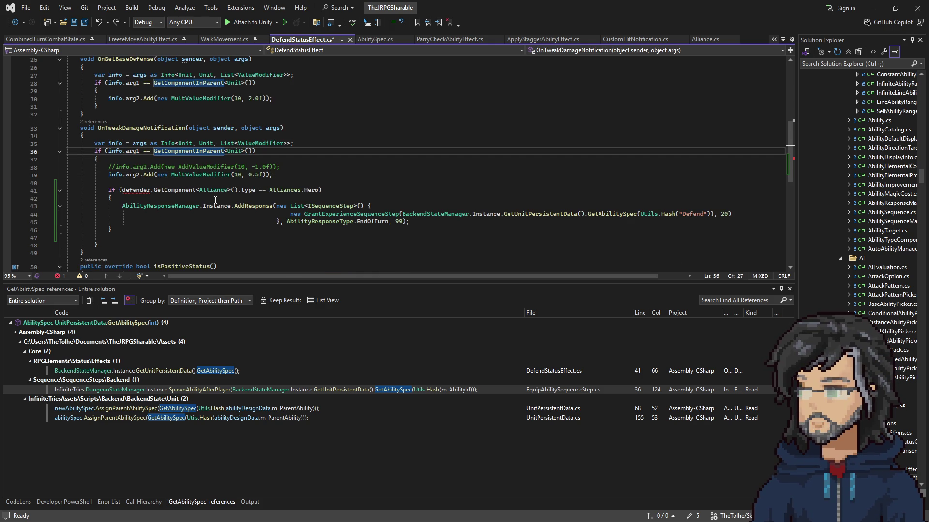
scroll(157, 135, "up", 3)
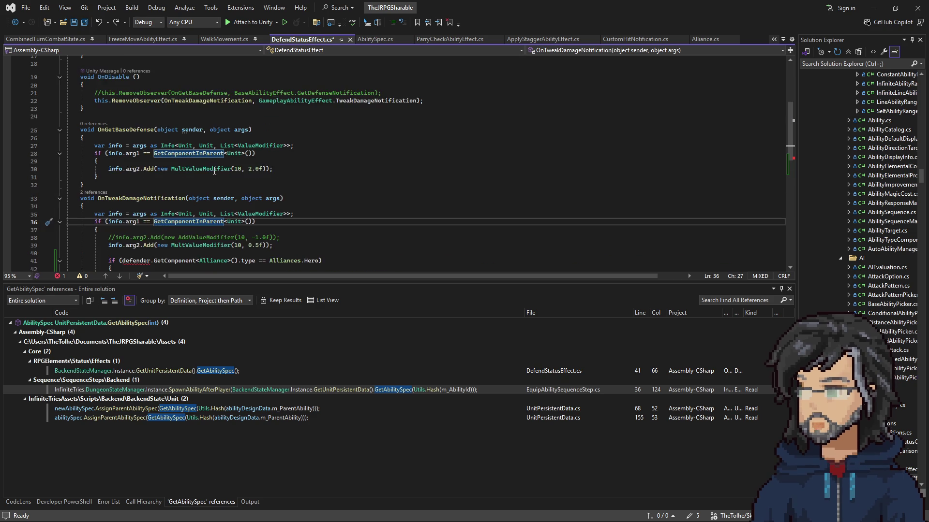
scroll(214, 180, "down", 3)
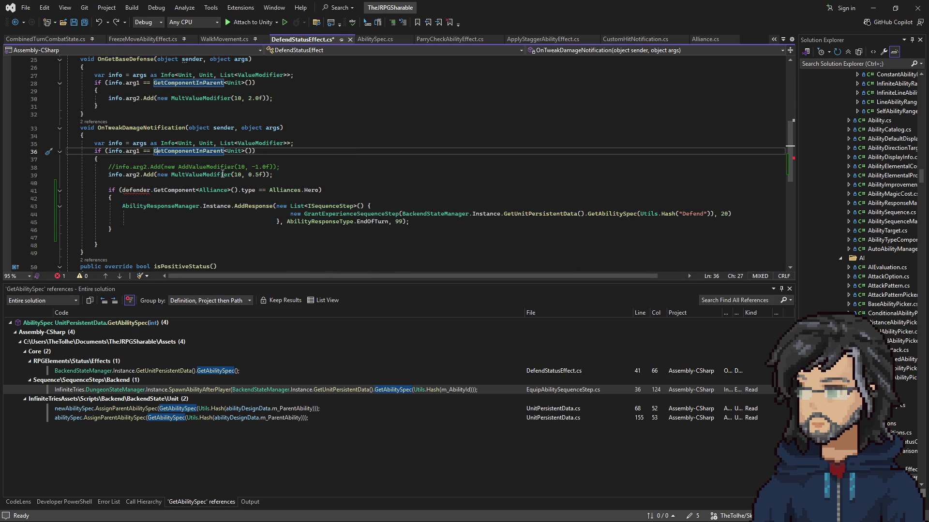
left_click(129, 151)
left_click_drag(129, 151, 242, 151)
scroll(256, 174, "up", 3)
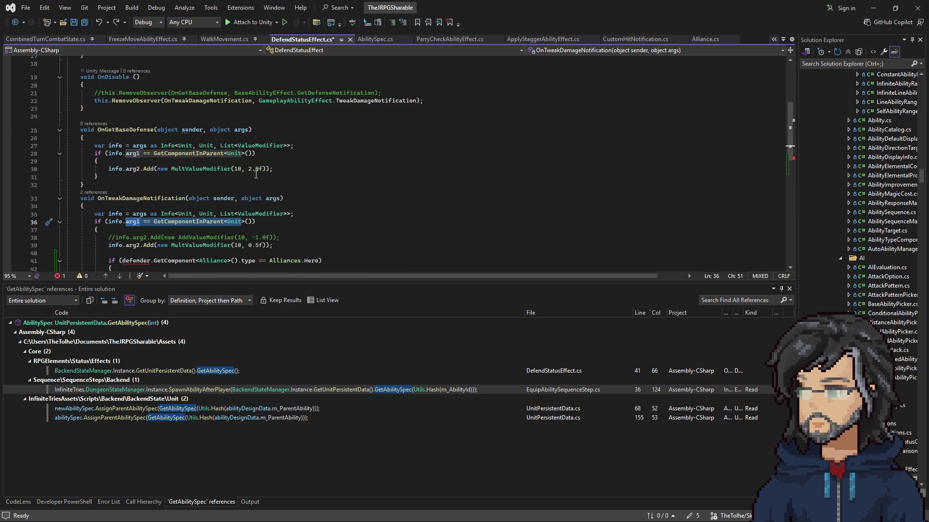
scroll(256, 175, "up", 6)
scroll(261, 180, "down", 5)
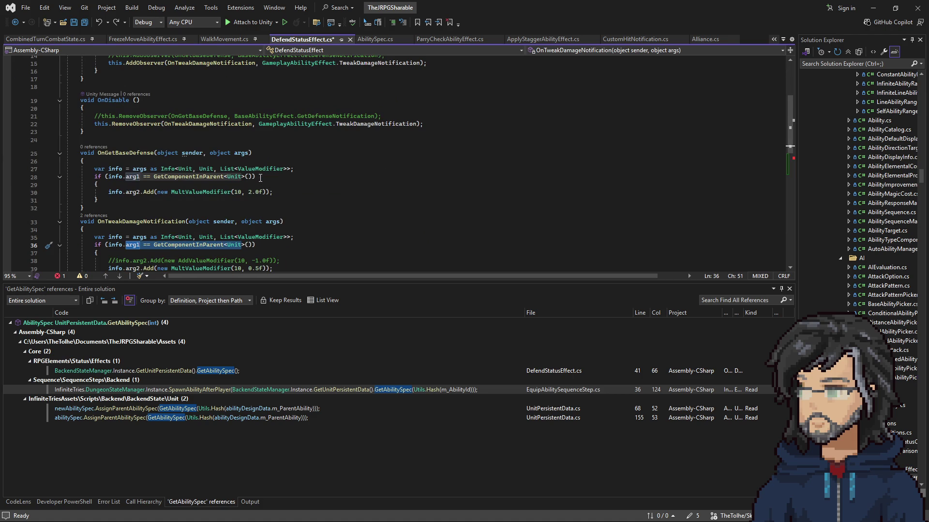
scroll(211, 187, "down", 2)
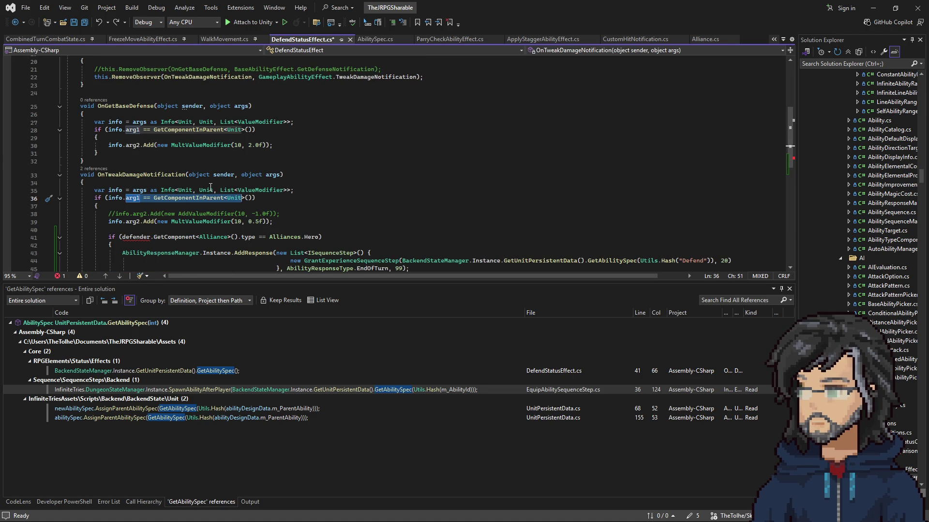
scroll(177, 217, "down", 2)
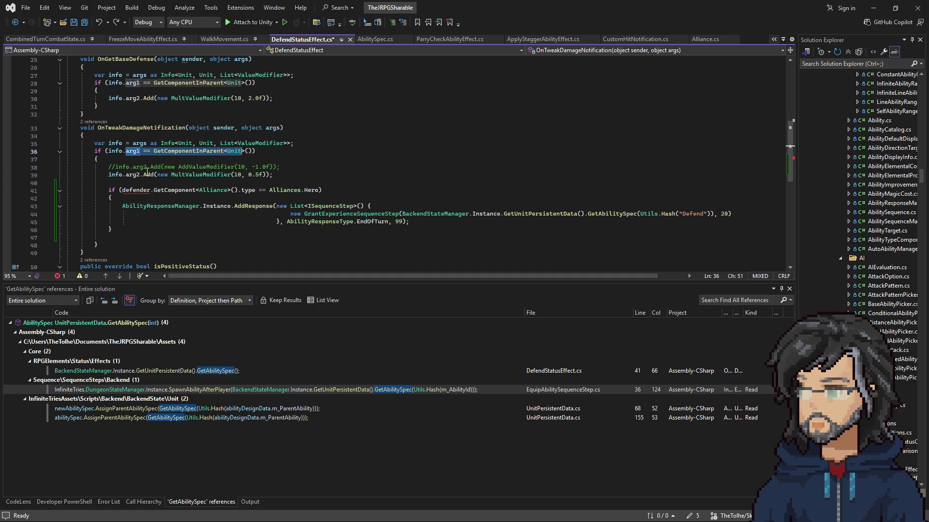
Replace defender on line 41 with info.arg1 copied from line 36.
left_click_drag(108, 175, 274, 175)
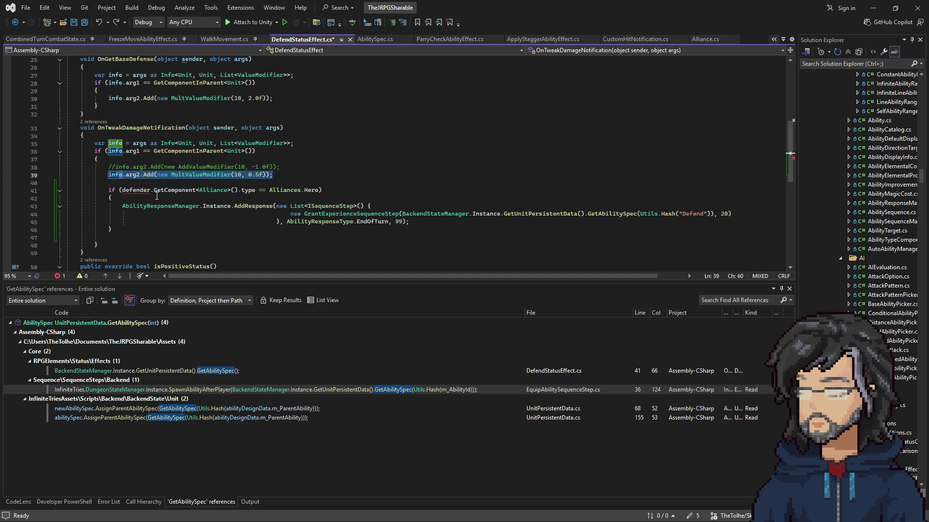
left_click_drag(141, 152, 109, 153)
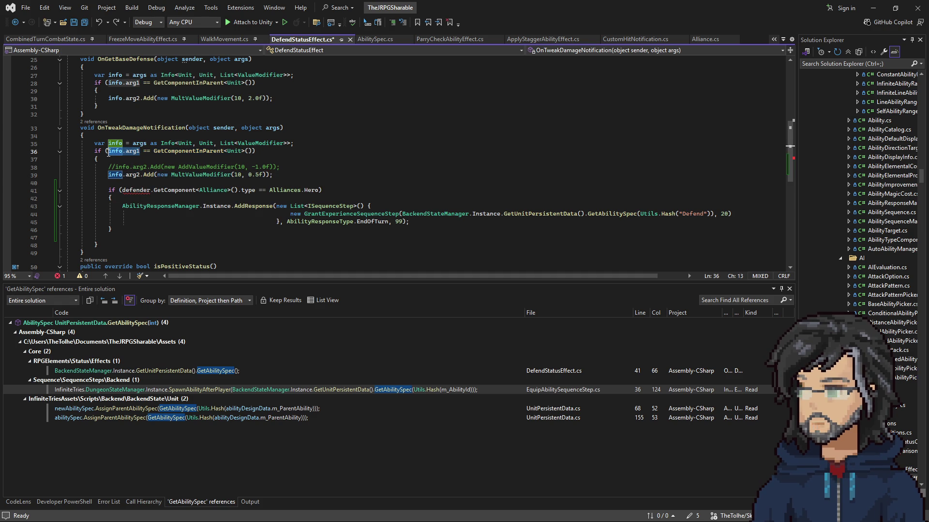
double_click(147, 192)
key("ctrl+v")
key("ctrl+minus")
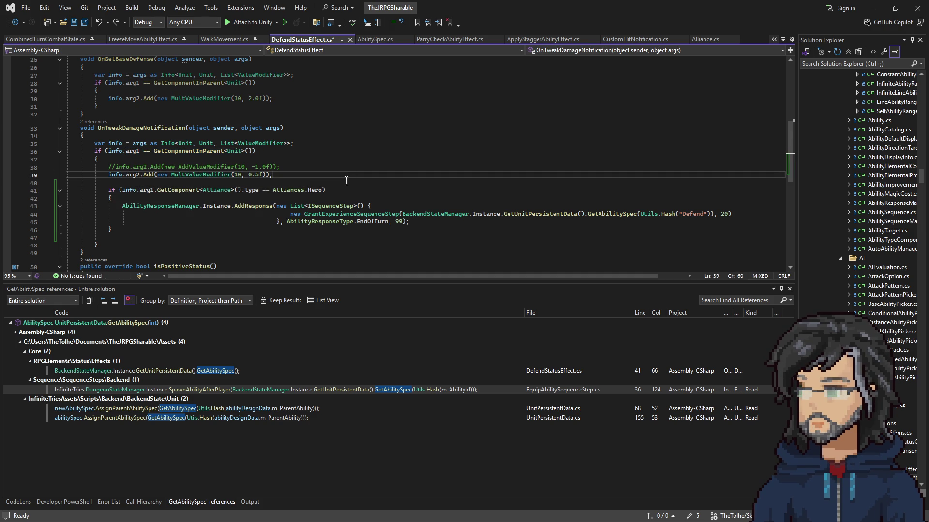
Save DefendStatusEffect.cs and paste the Parry check's // Hack comment above its Hero check.
key("ctrl+s")
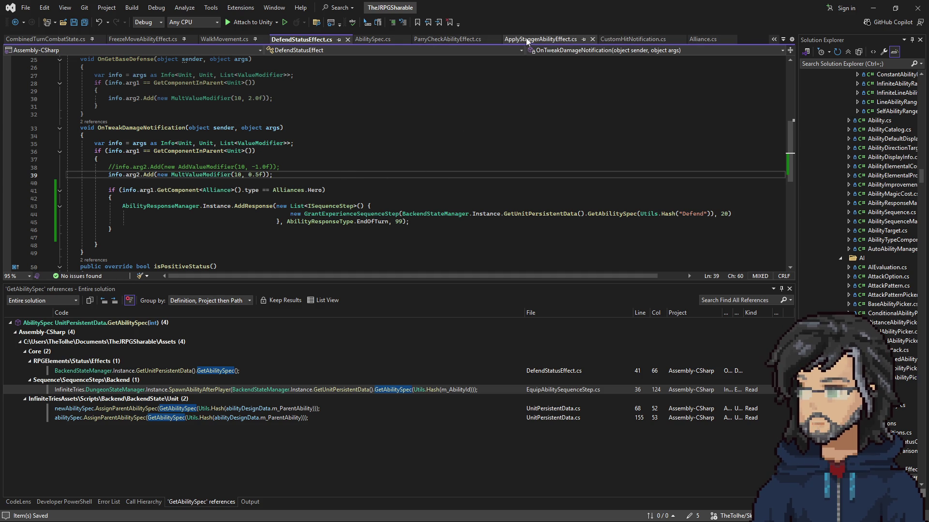
left_click(449, 40)
left_click_drag(333, 172, 349, 157)
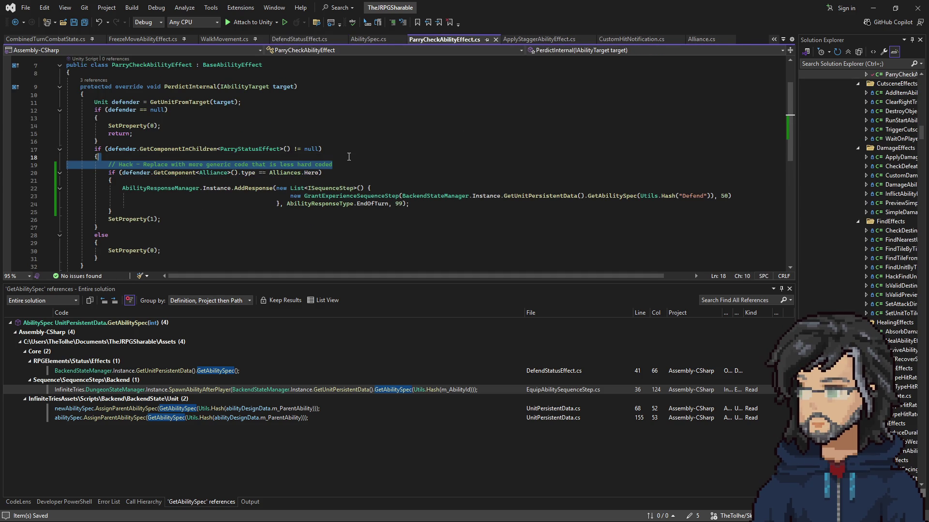
left_click(368, 40)
left_click(312, 41)
left_click(351, 183)
key("ctrl+v")
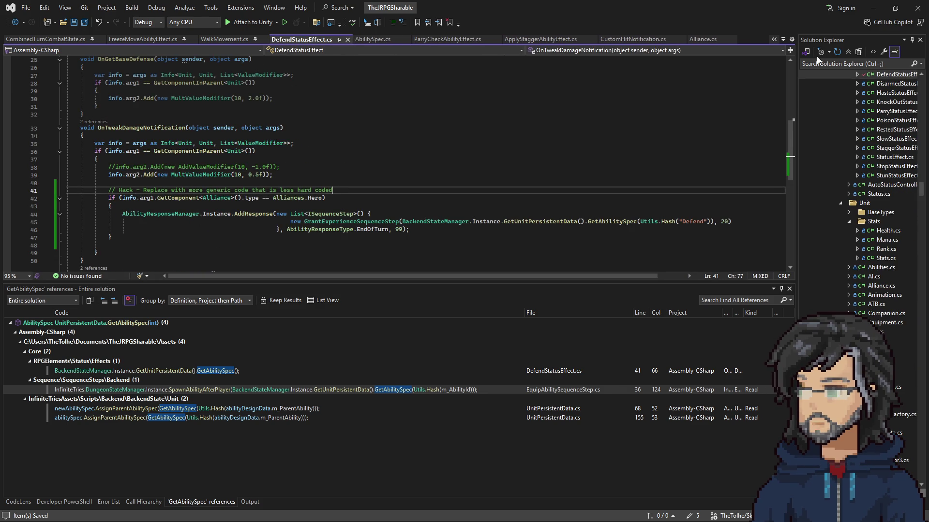
left_click(872, 8)
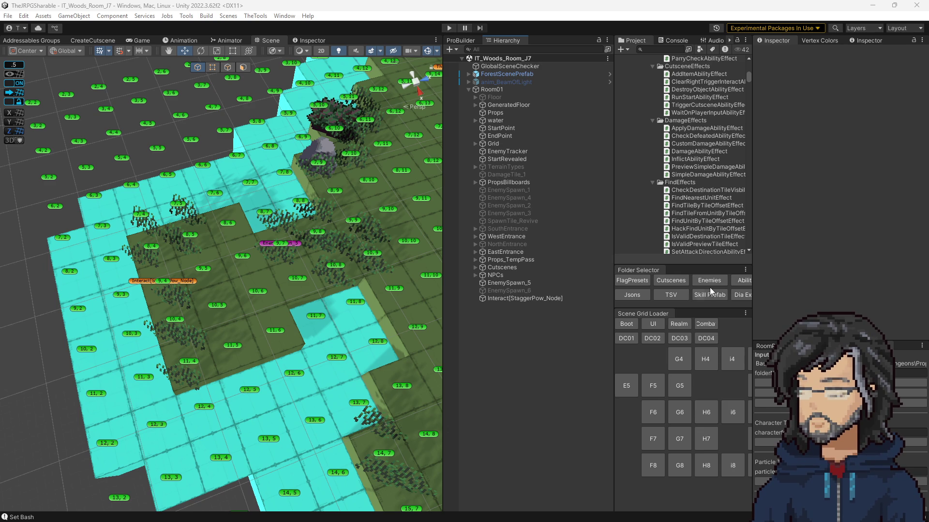
Load the IT_Woods_Room_J8 scene and select its GlobalSceneChecker object.
mouse_move(411, 329)
left_mouse_down()
mouse_move(367, 310)
mouse_move(689, 388)
left_mouse_up()
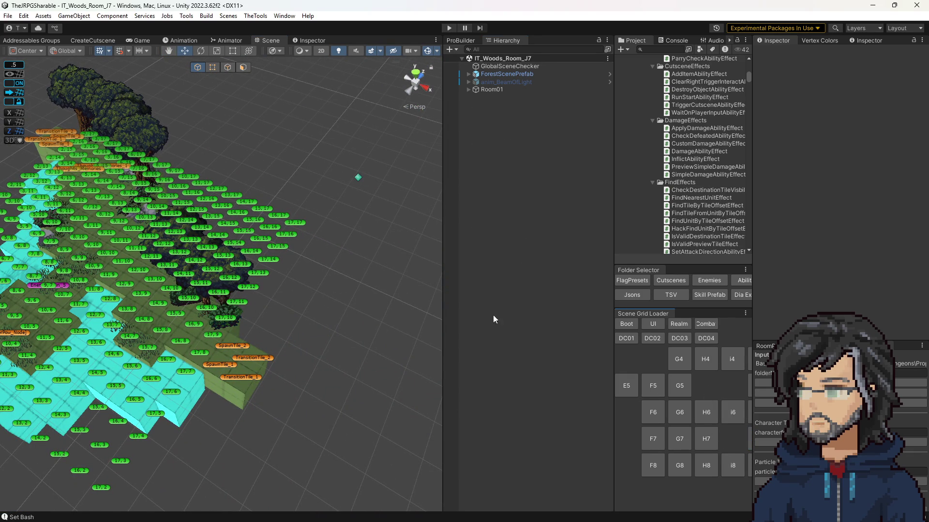
left_click(749, 464)
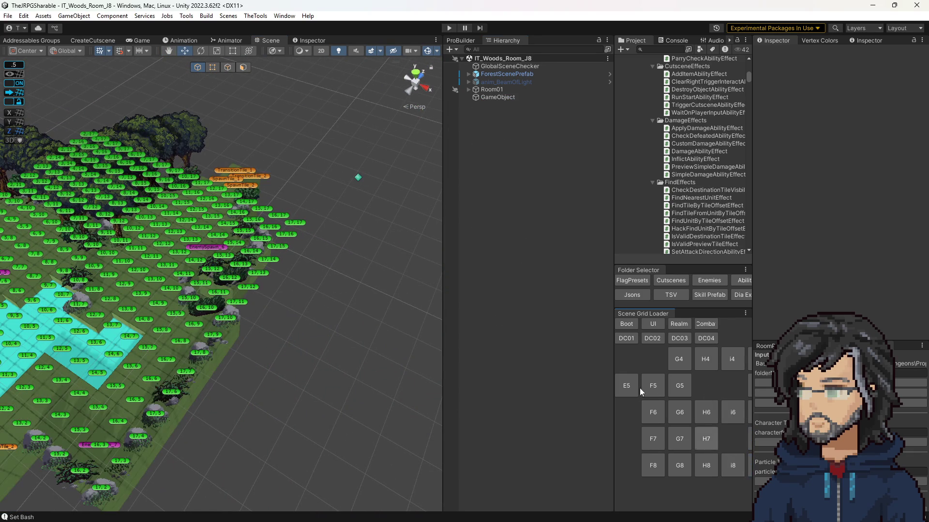
left_click_drag(274, 189, 309, 186)
left_click(510, 65)
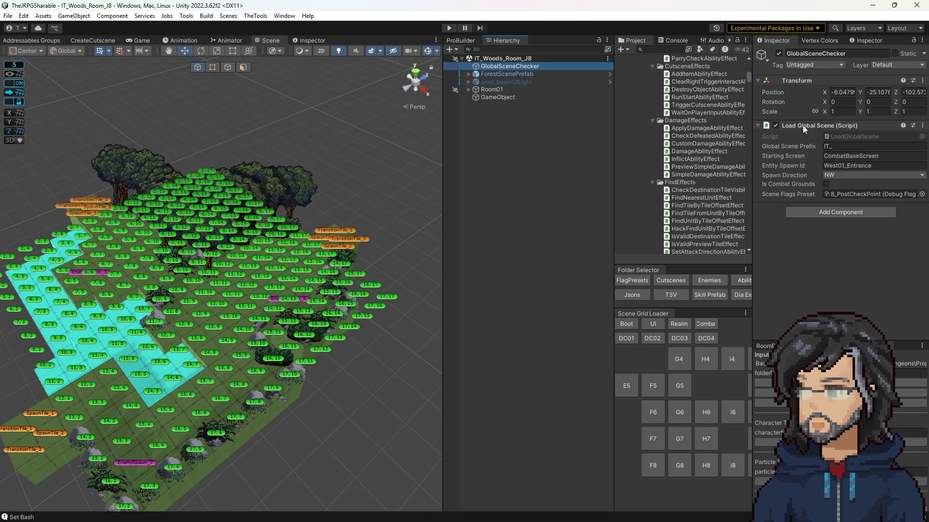
Add an equipped Defend entry to 8_PostCheckPoint's Default Ability Ids, then open IT_Combat_Grounds.
left_click(847, 196)
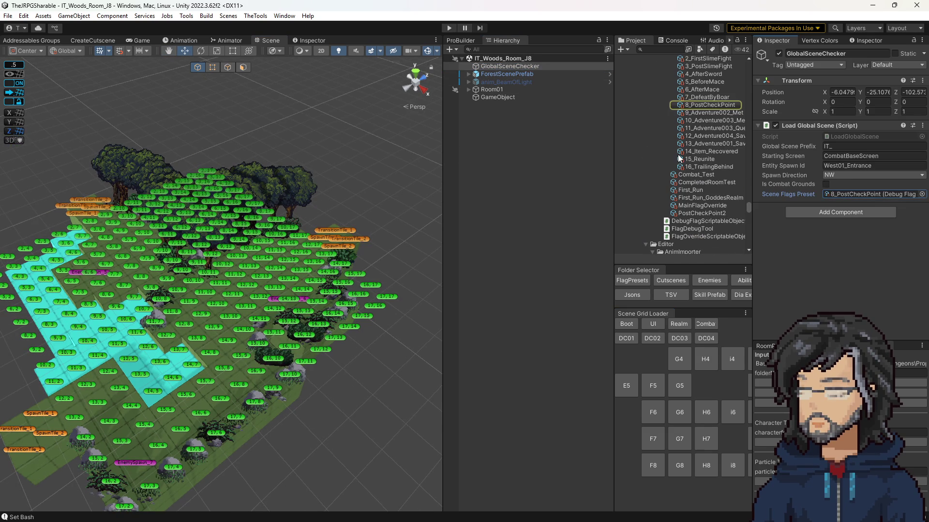
left_click(705, 104)
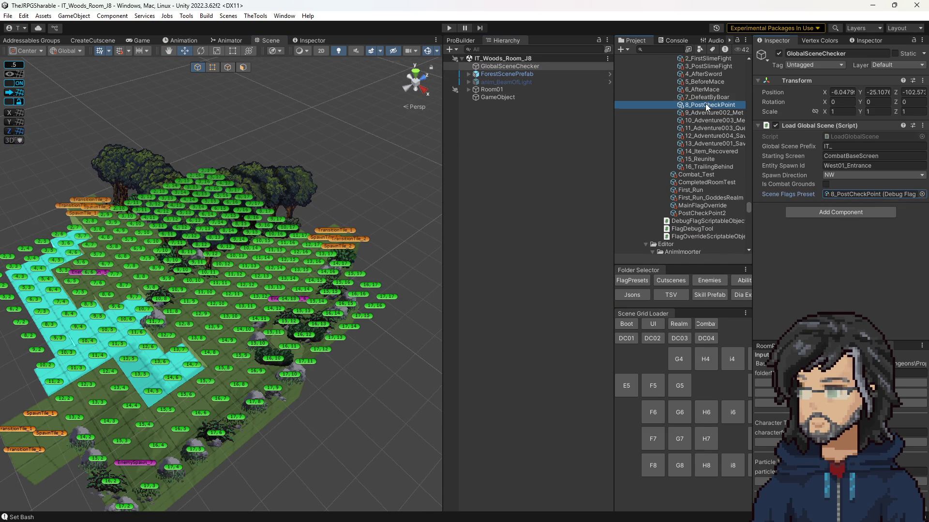
scroll(839, 252, "down", 15)
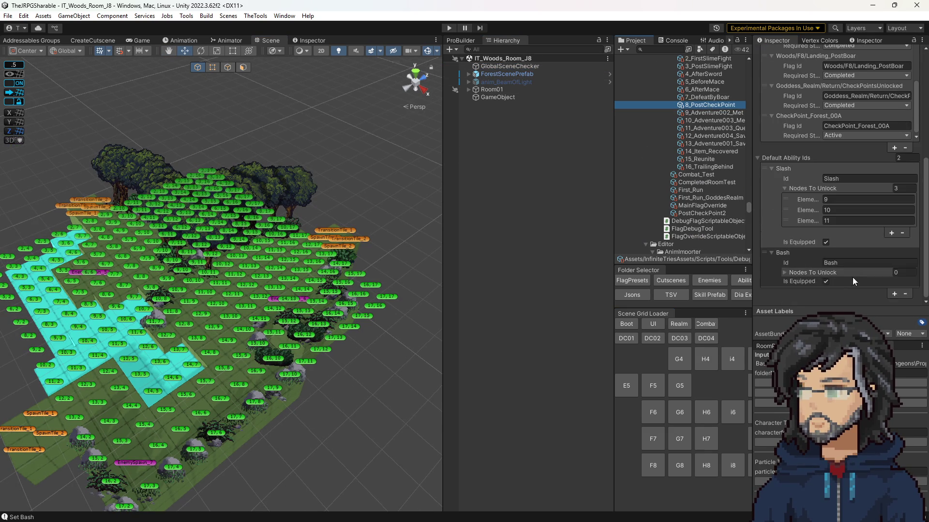
left_click(890, 295)
left_click(848, 299)
type("Defend")
scroll(848, 299, "down", 2)
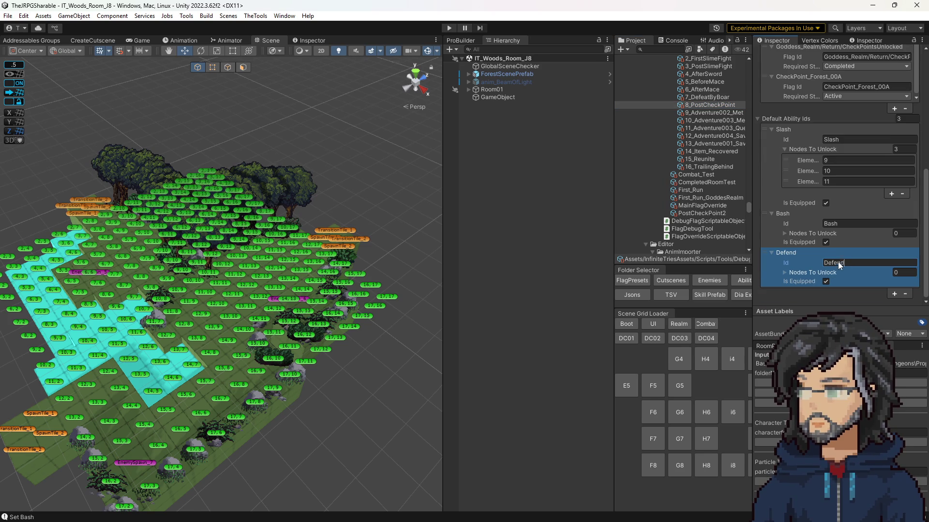
left_click(825, 280)
left_click(904, 294)
left_click(540, 252)
left_click(705, 324)
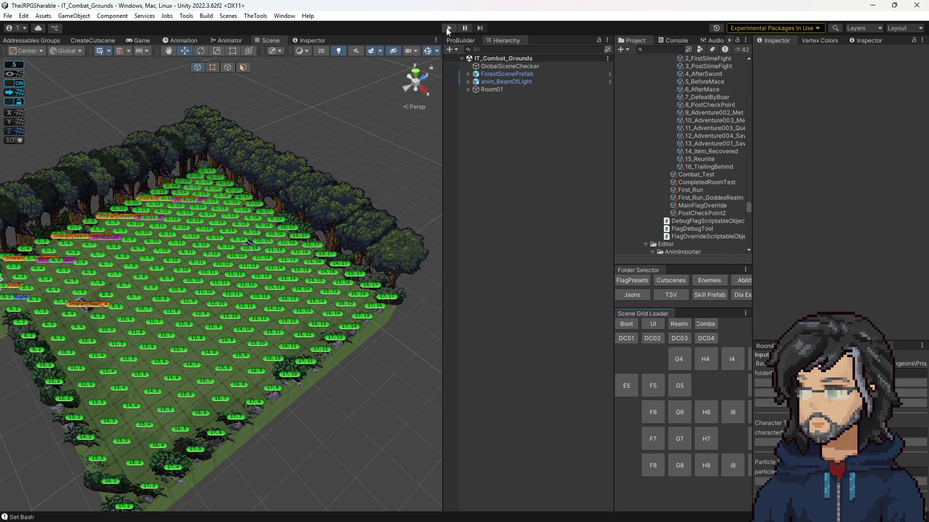
Run the game briefly with a wider game view, then stop it.
left_click(448, 29)
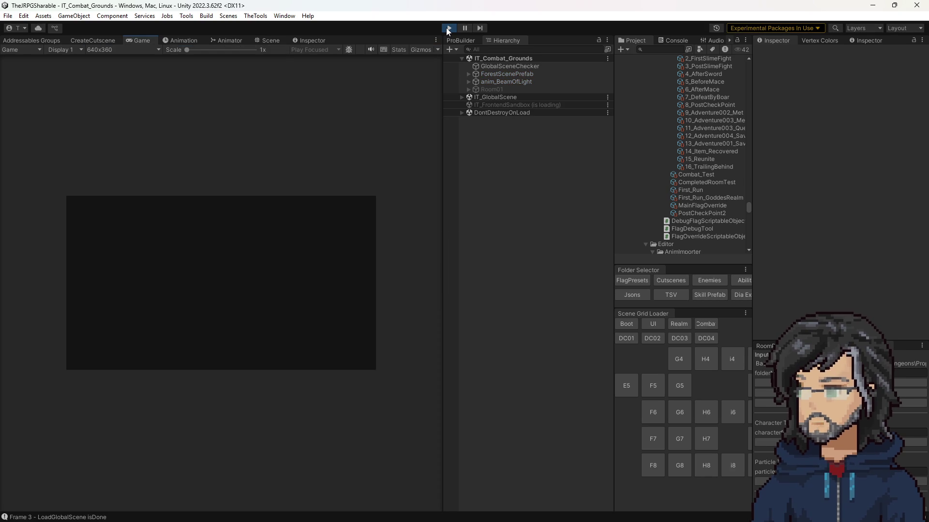
left_click_drag(443, 157, 698, 156)
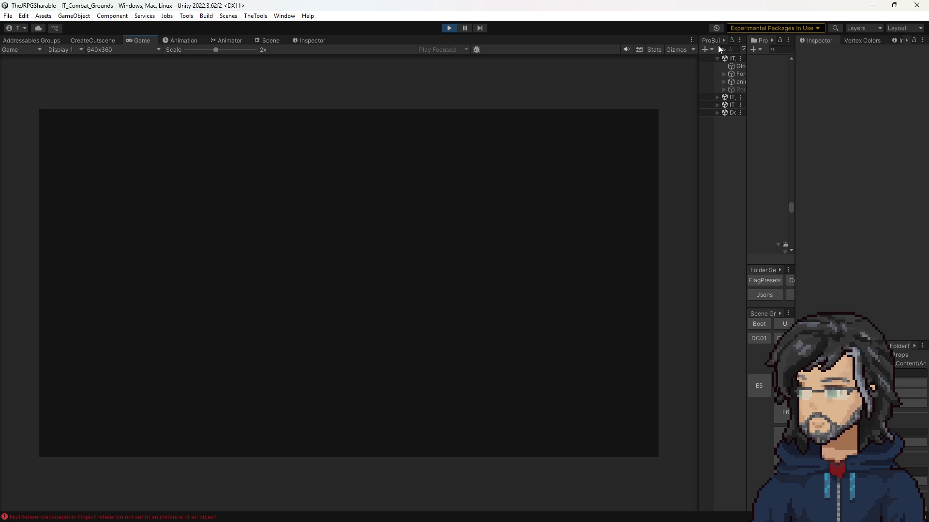
left_click(450, 28)
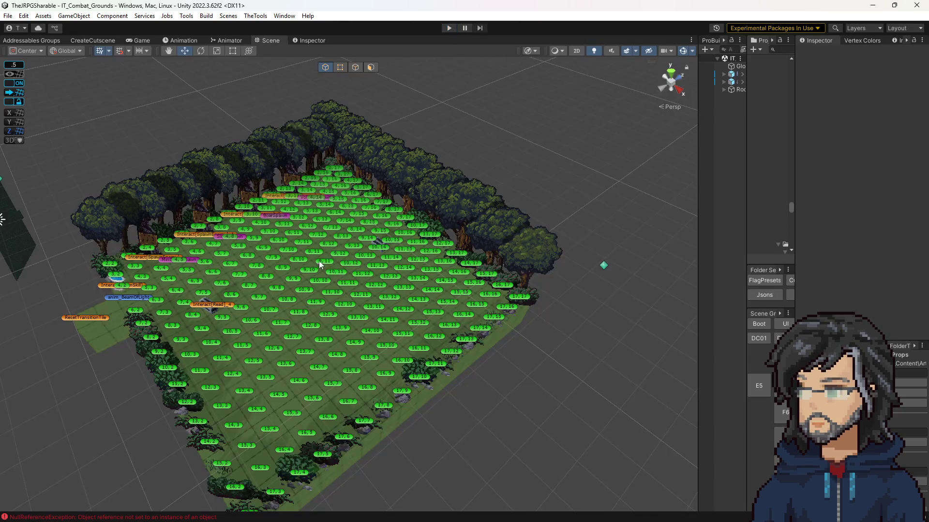
Select tile 10, 11, save the scene, restart Play mode and mute the audio.
left_click(331, 267)
left_click(341, 271)
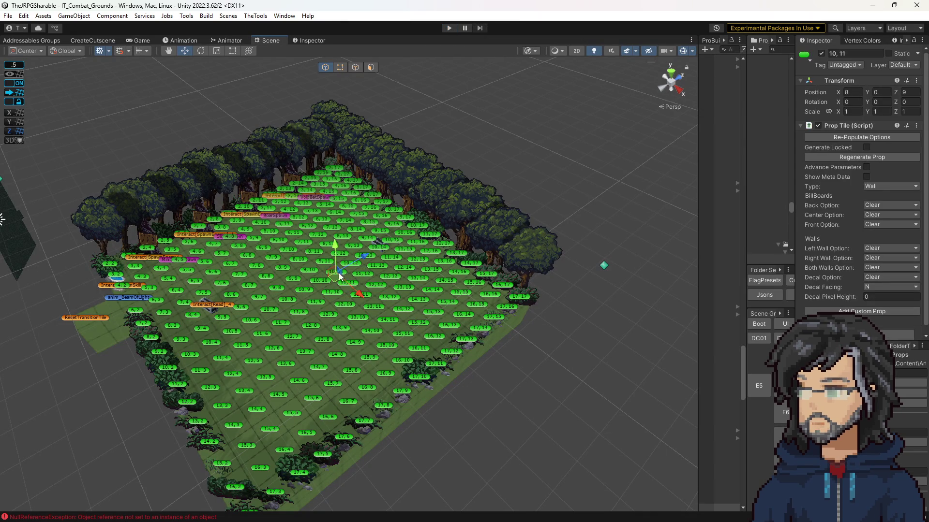
left_click(334, 280)
left_click(449, 27)
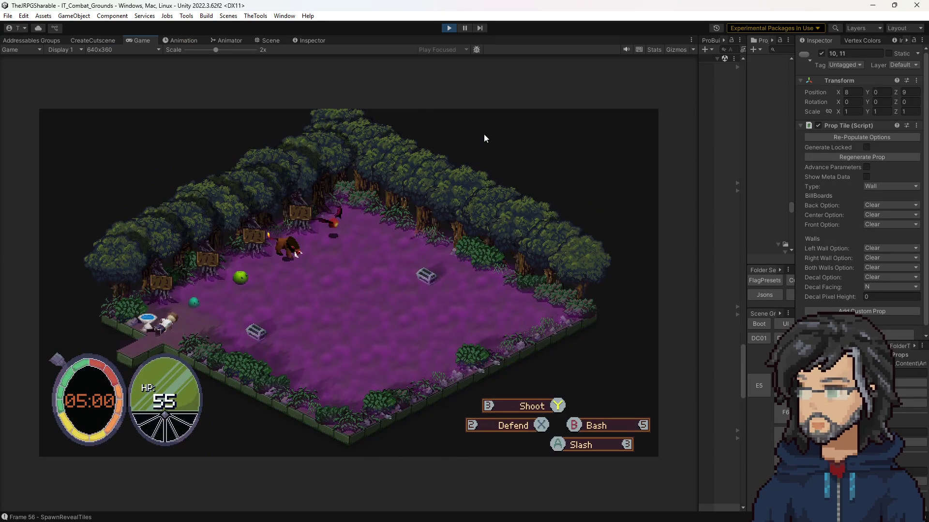
left_click(626, 49)
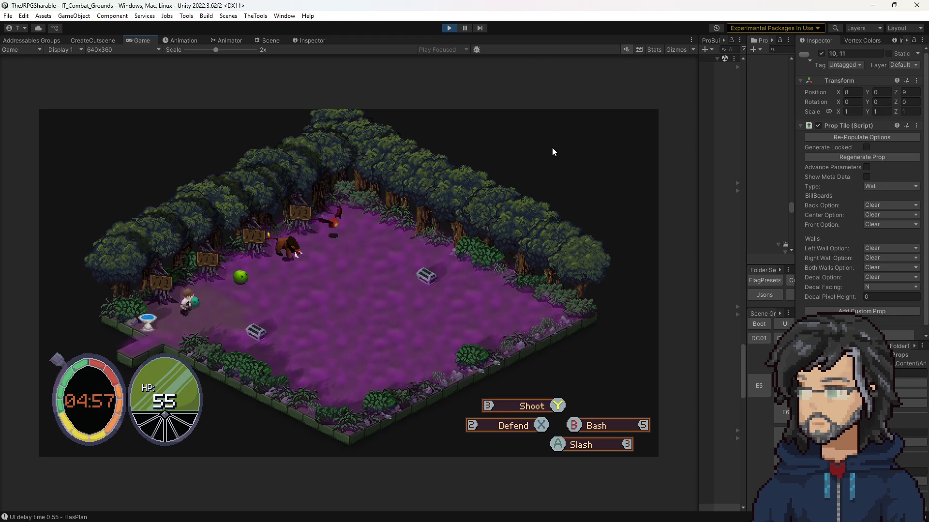
key("Tab")
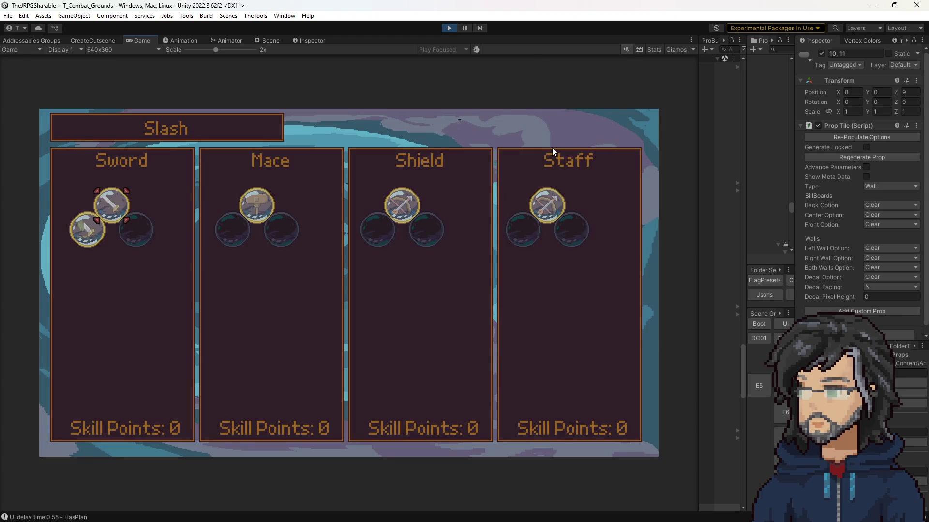
key("Return")
key("Right")
key("Right")
key("Right")
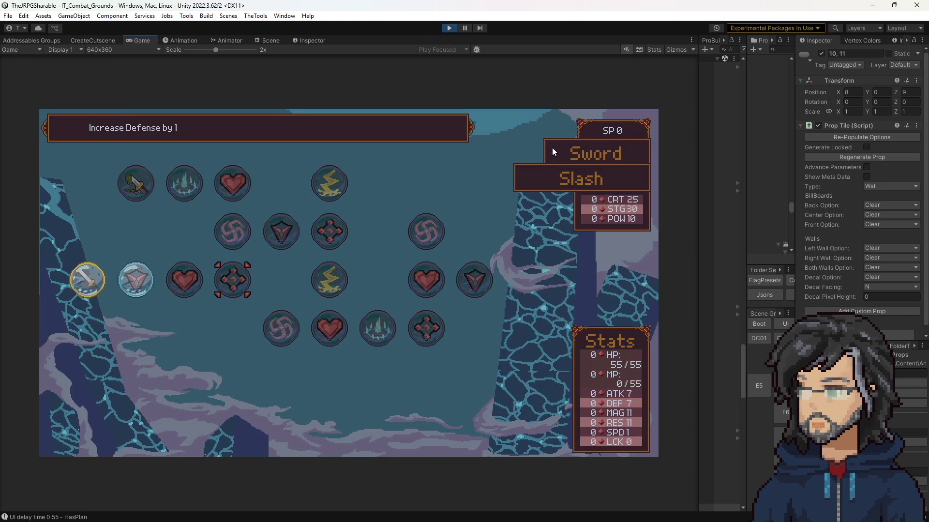
key("Escape")
key("Right")
key("Return")
key("Right")
key("Right")
key("Escape")
key("Right")
key("Return")
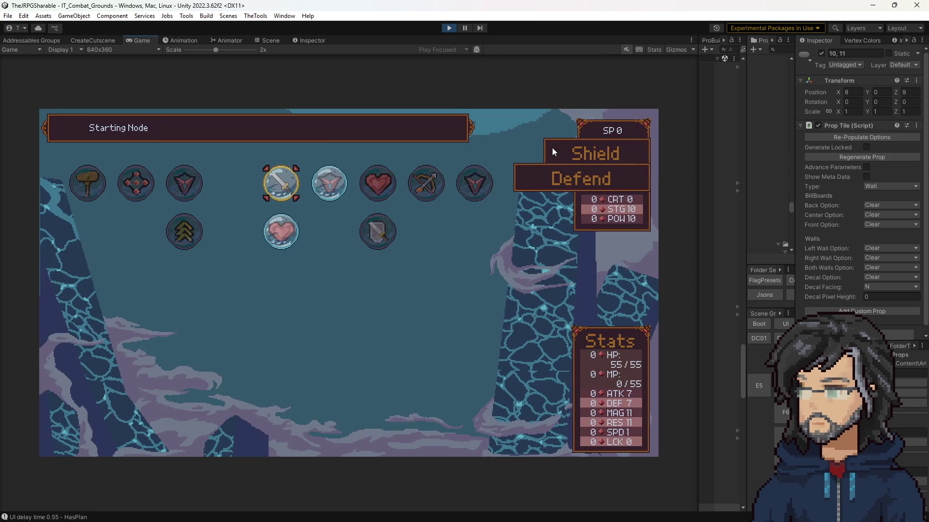
key("Escape")
key("Right")
key("Return")
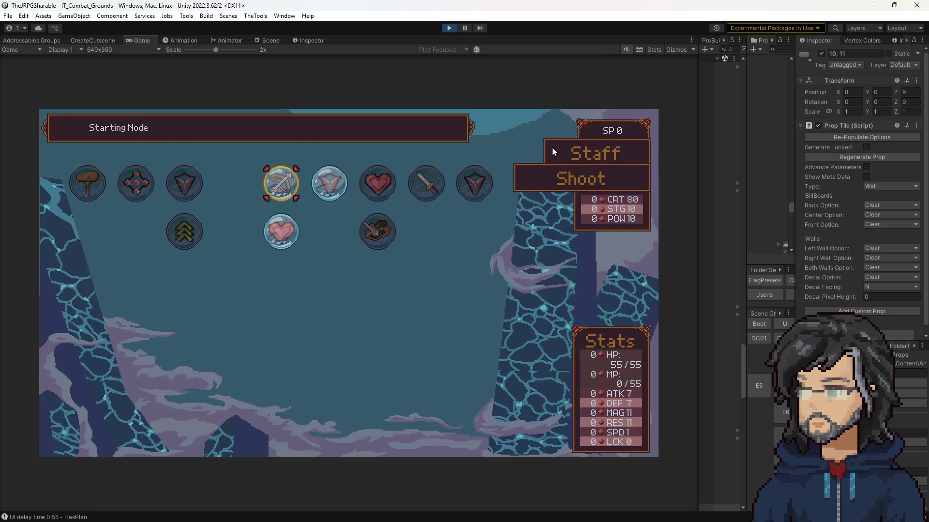
key("Escape")
key("Left")
key("Left")
key("Left")
key("Return")
key("Right")
key("Right")
key("Right")
key("Down")
key("Escape")
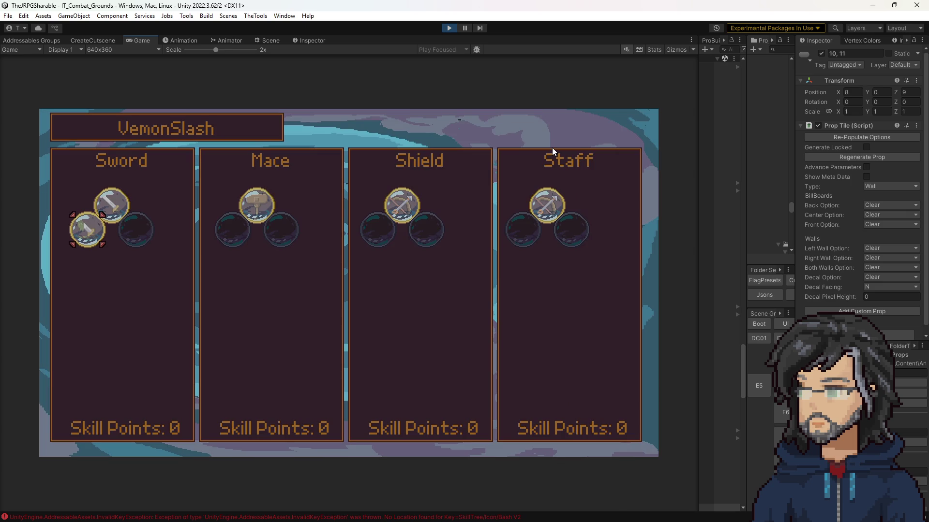
key("Escape")
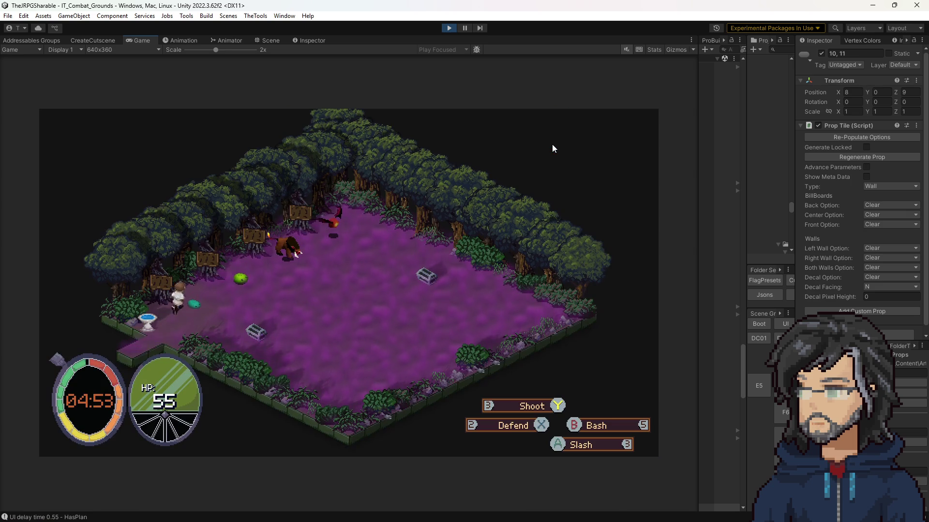
Attack the green slime, use Defend (key 2) four times during its attacks, then stop.
key("Up")
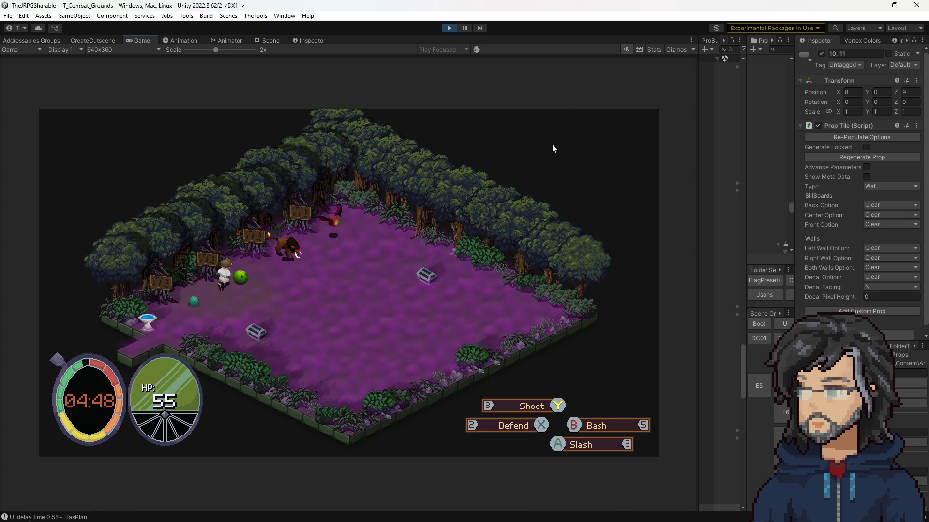
key("2")
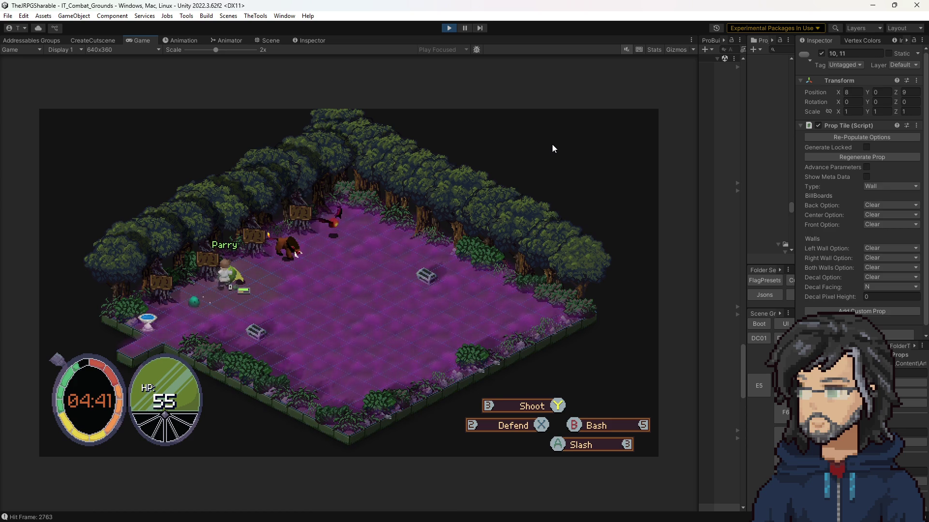
key("2")
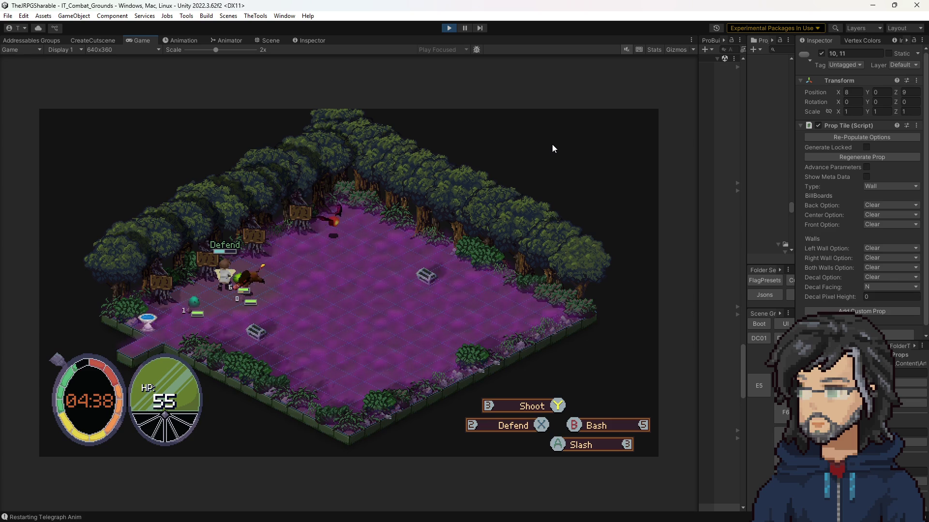
key("2")
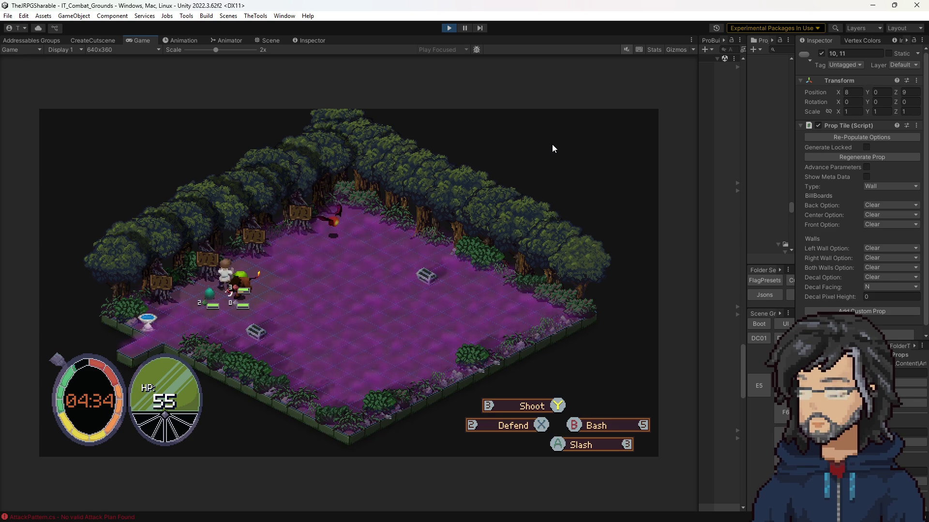
key("2")
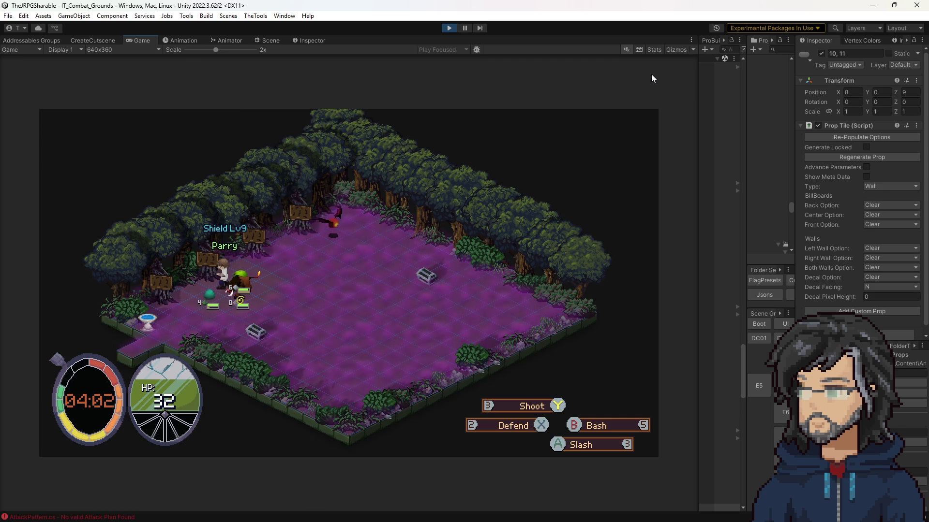
left_click(447, 28)
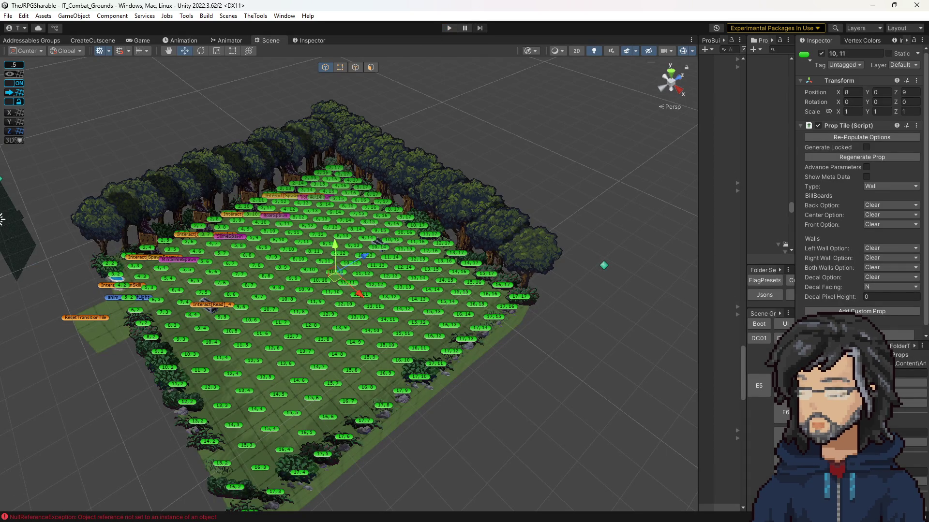
Review the base defense method in DefendStatusEffect.cs, then widen Unity's Project asset list.
key("alt+Tab")
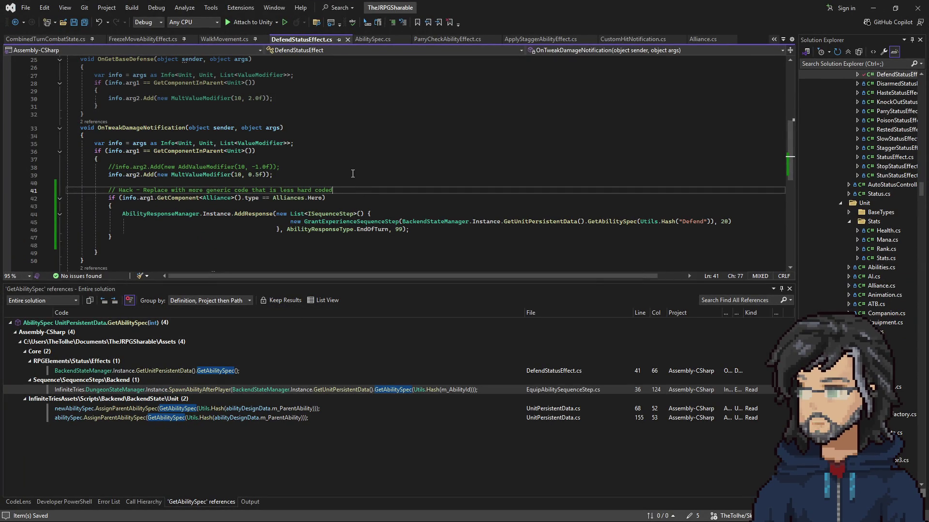
scroll(367, 179, "up", 3)
left_click(373, 189)
key("alt+Tab")
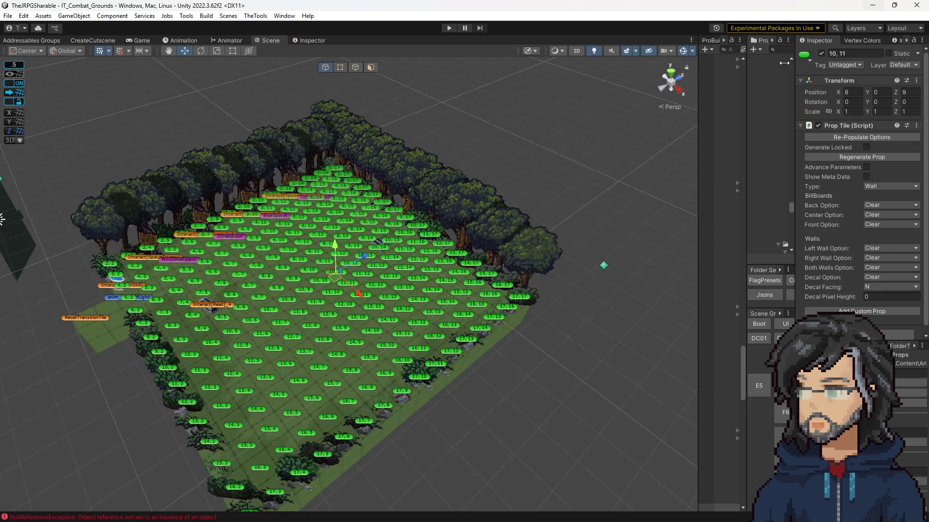
left_click_drag(742, 158, 600, 160)
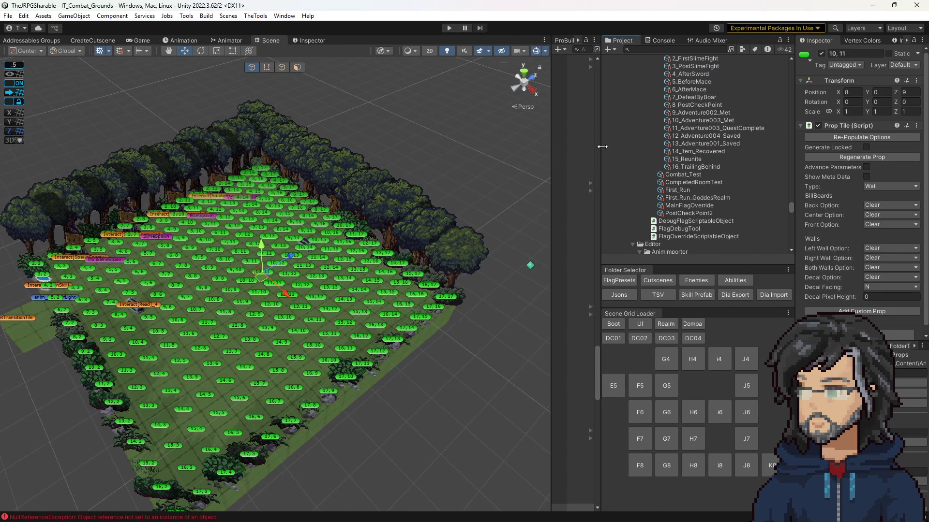
Open the Skill prefab in Prefab Mode, frame its skill-tree nodes, and widen the Hierarchy.
left_click(706, 294)
double_click(671, 76)
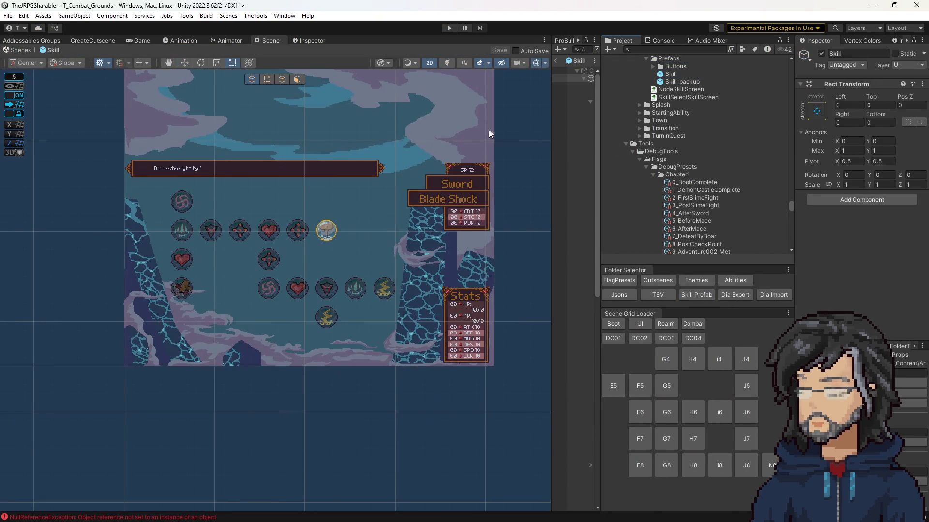
scroll(345, 321, "up", 5)
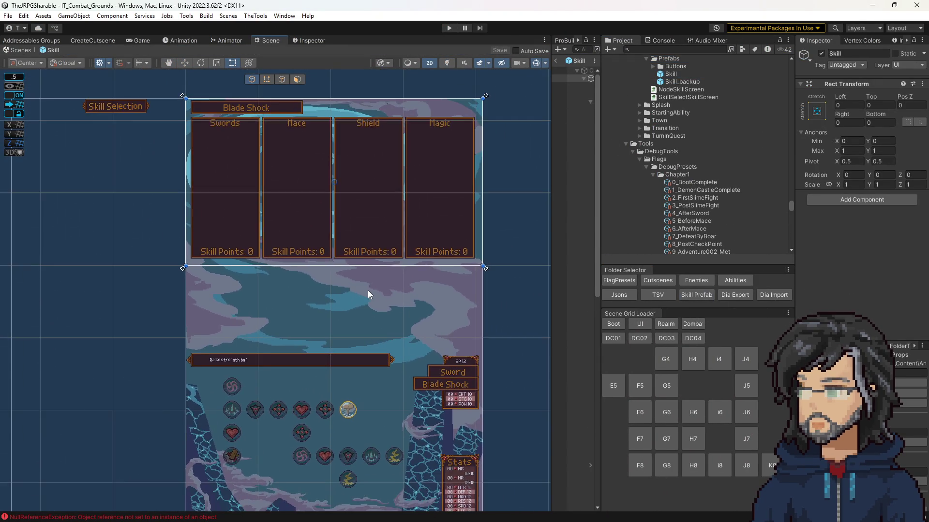
scroll(368, 294, "down", 2)
left_click_drag(384, 339, 378, 262)
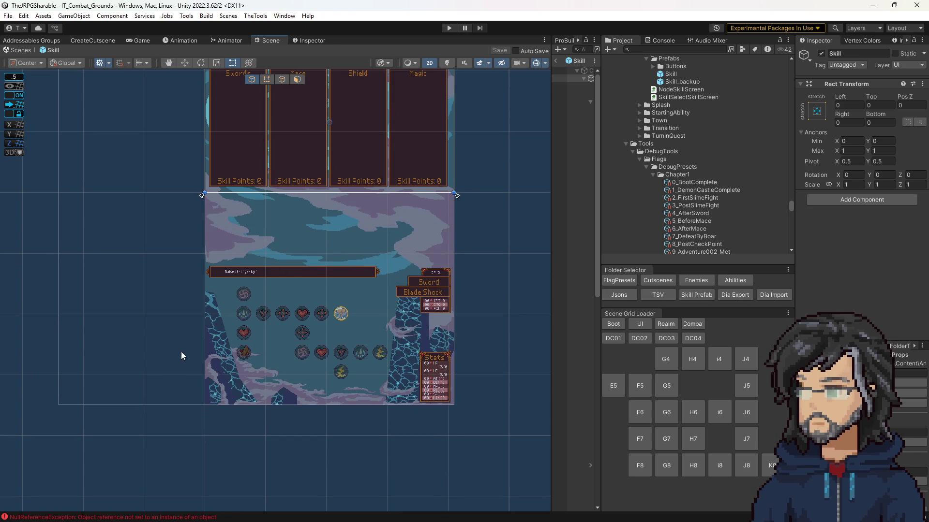
scroll(372, 237, "up", 3)
left_click_drag(351, 385, 386, 274)
scroll(371, 310, "up", 2)
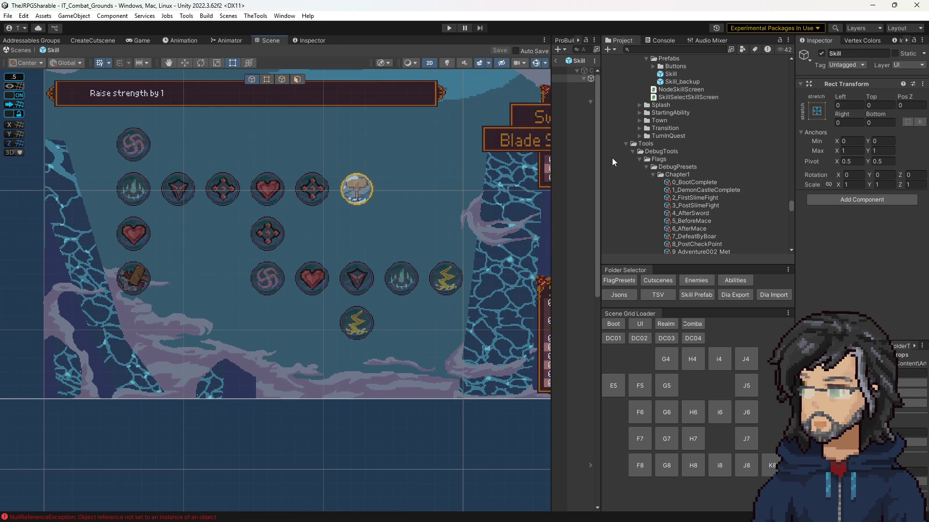
left_click_drag(600, 148, 652, 153)
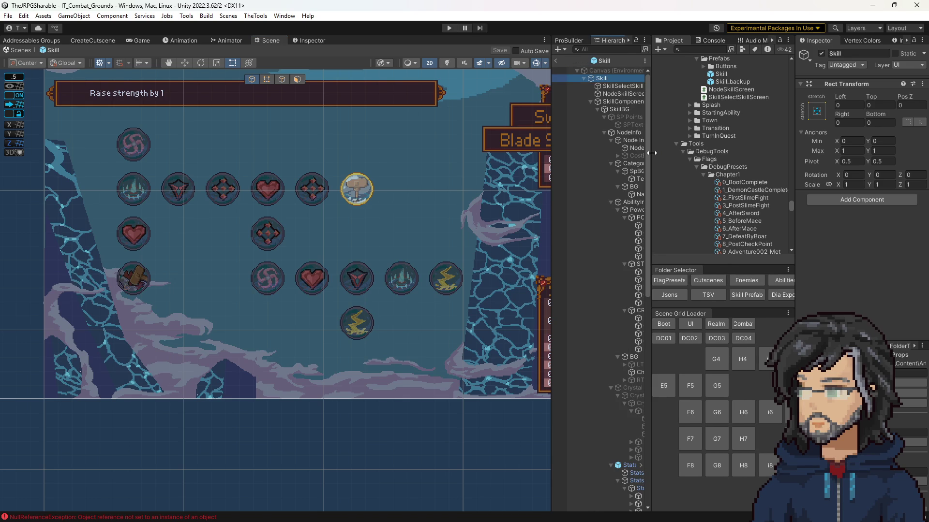